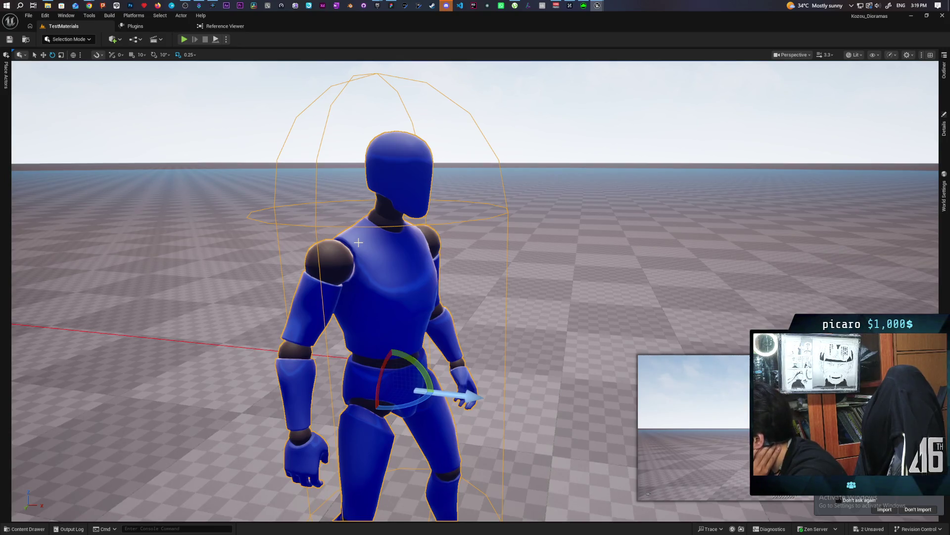
Zoom in on the Hair Highlights? board's character art and pink notes, then return to Unreal
left_click(390, 4)
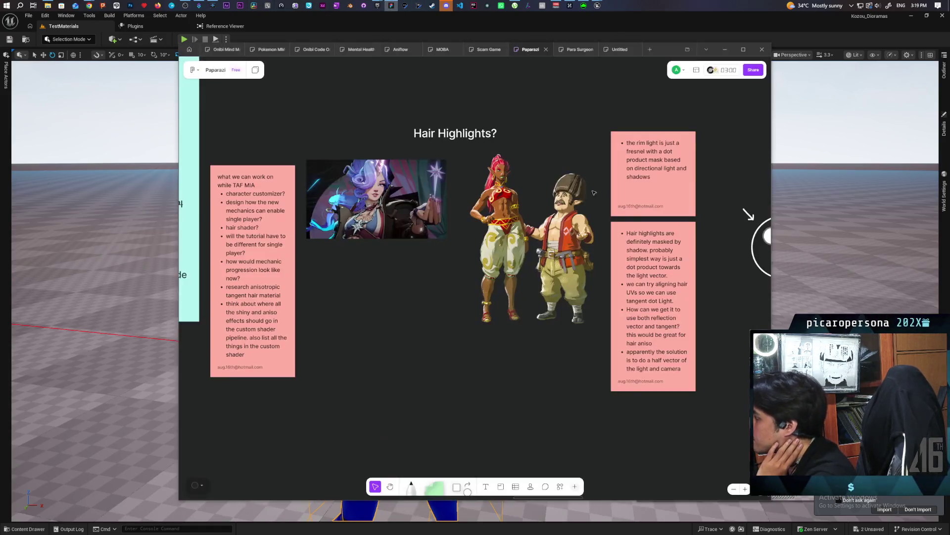
scroll(566, 208, "up", 5)
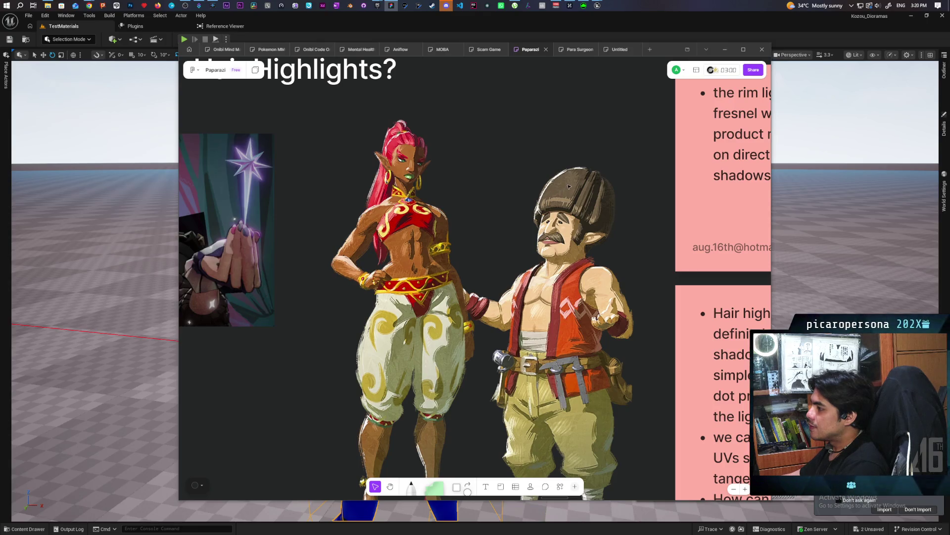
left_click(319, 24)
Play the level from a chosen spot on the floor, then end the session with Esc
right_click(144, 391)
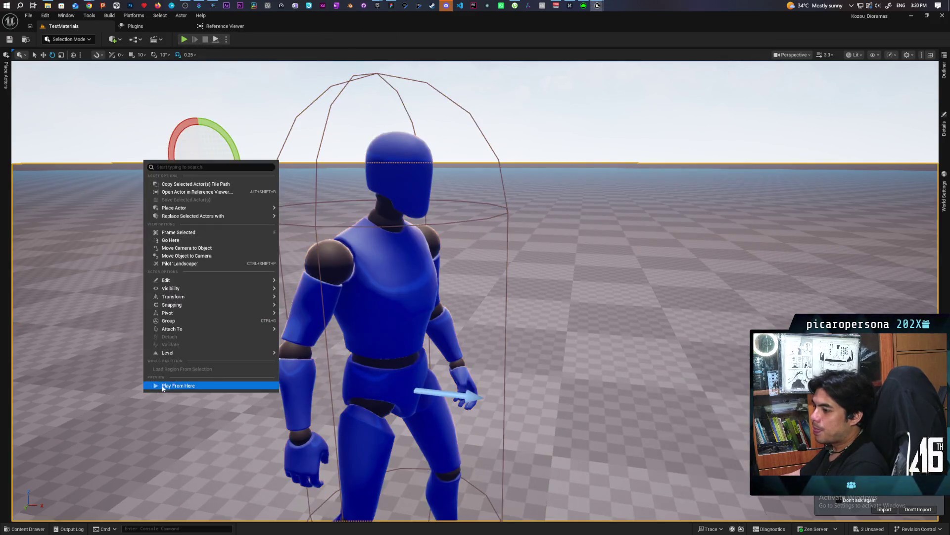
left_click(163, 387)
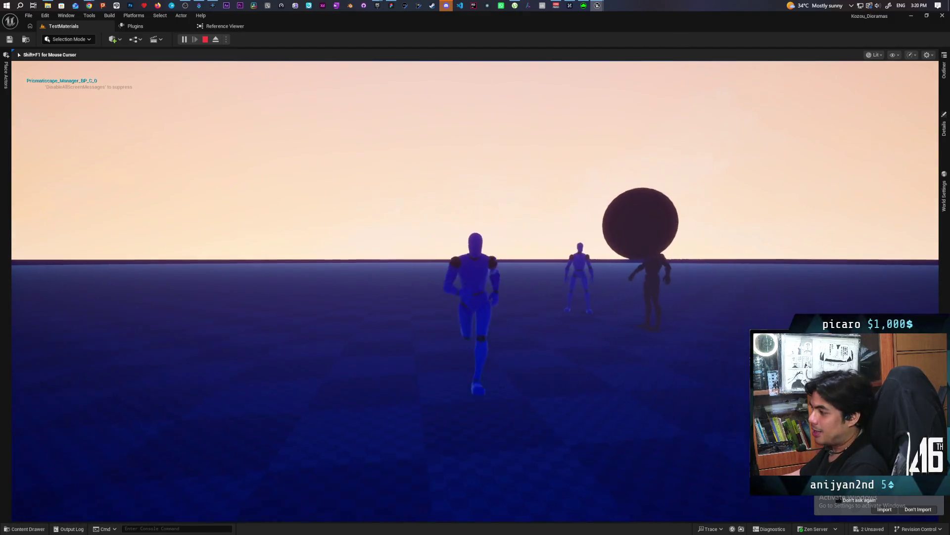
key("Escape")
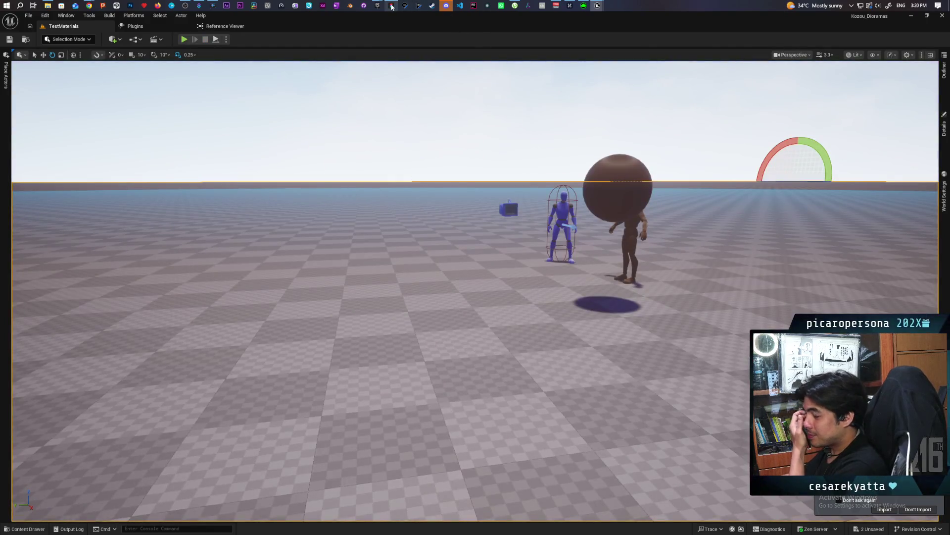
left_click(391, 6)
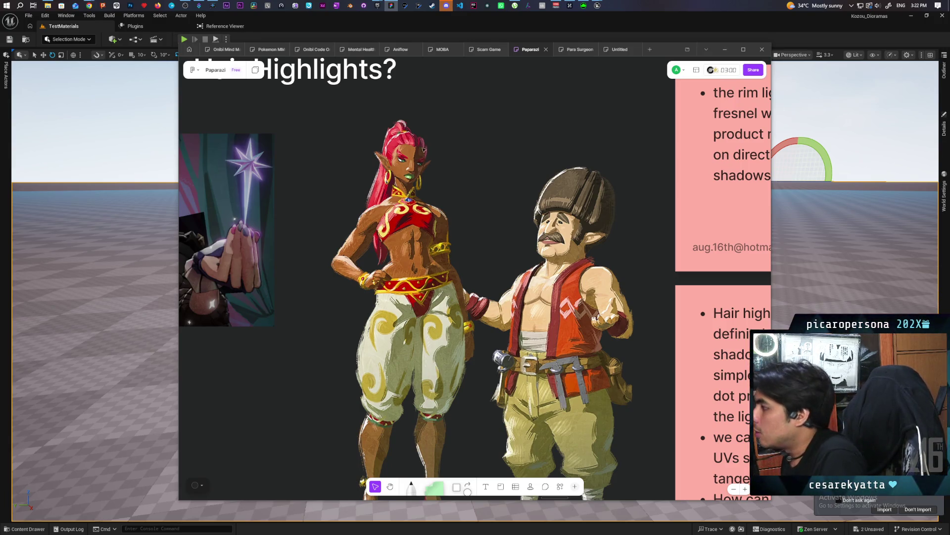
left_click(450, 26)
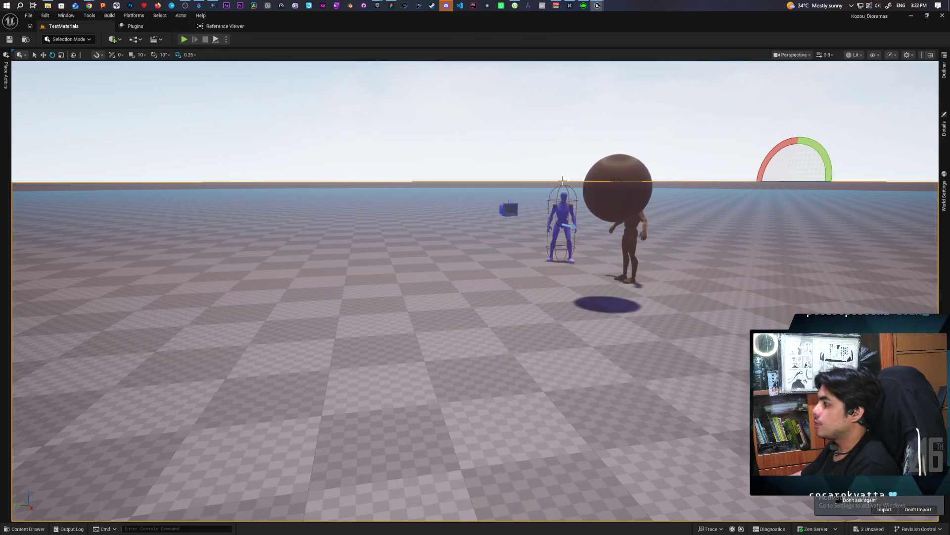
Fly the viewport camera around the sphere and mannequins and in close to the blue mannequin
mouse_move(642, 171)
left_mouse_down()
mouse_move(647, 163)
mouse_move(497, 329)
mouse_move(480, 317)
mouse_move(464, 365)
mouse_move(371, 364)
left_mouse_up()
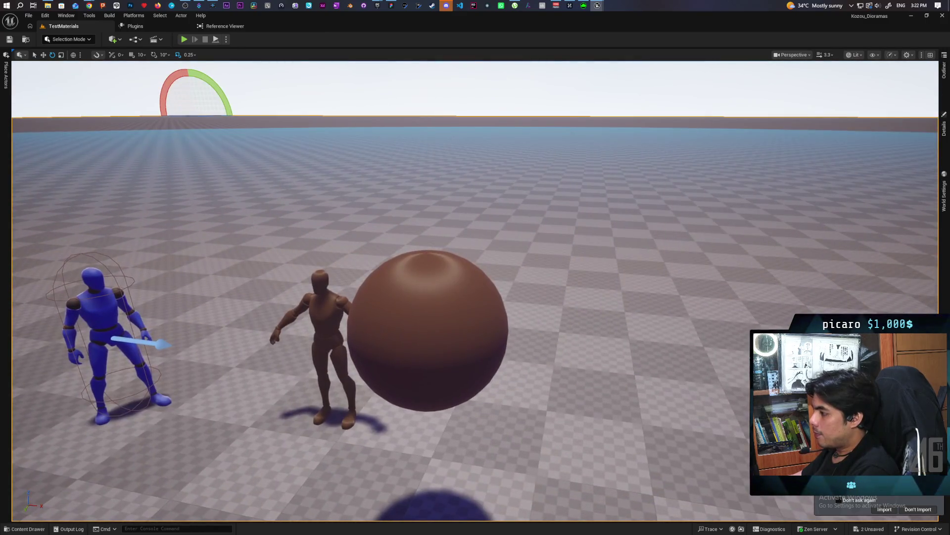
mouse_move(429, 277)
left_mouse_down()
mouse_move(426, 287)
mouse_move(433, 262)
left_mouse_up()
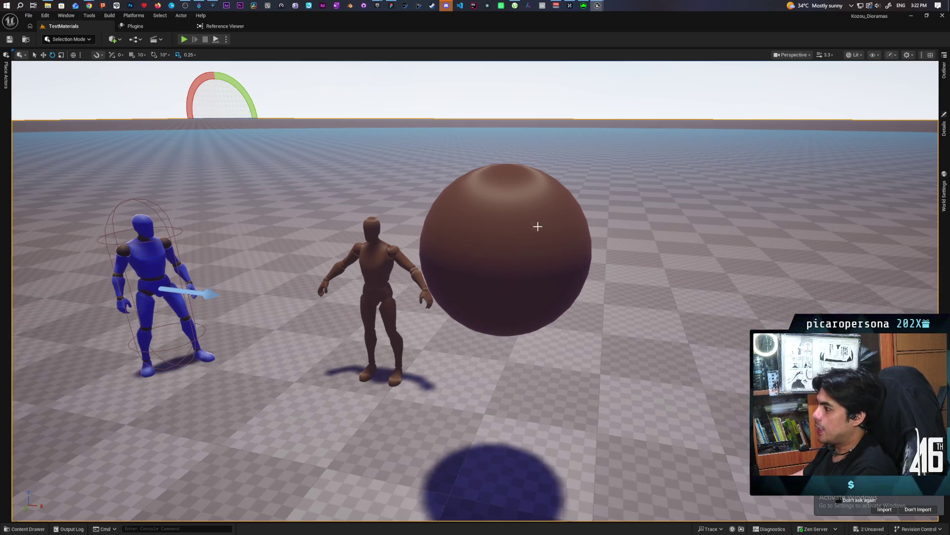
mouse_move(526, 205)
left_mouse_down()
mouse_move(475, 257)
mouse_move(440, 157)
left_mouse_up()
scroll(414, 156, "up", 3)
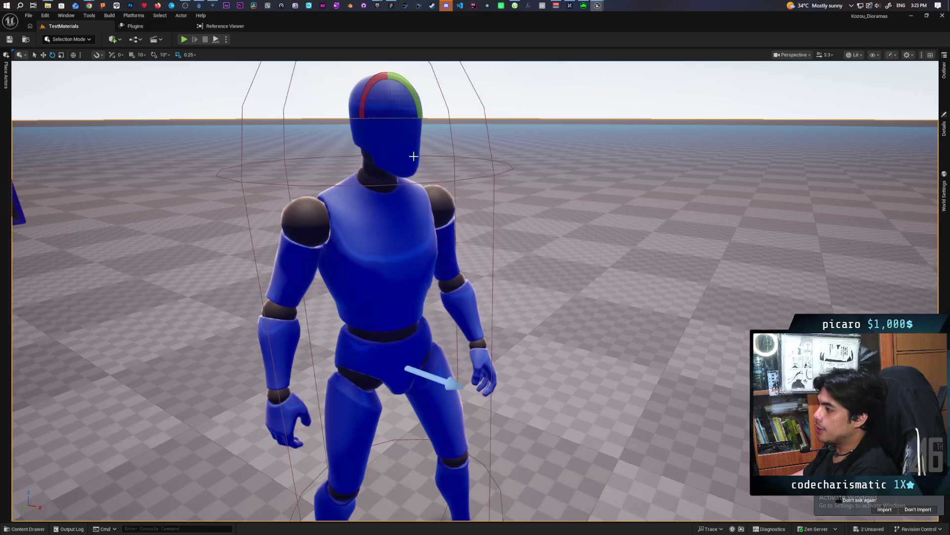
Deselect the blue mannequin and fly the camera past it toward the brown mannequin
key("Escape")
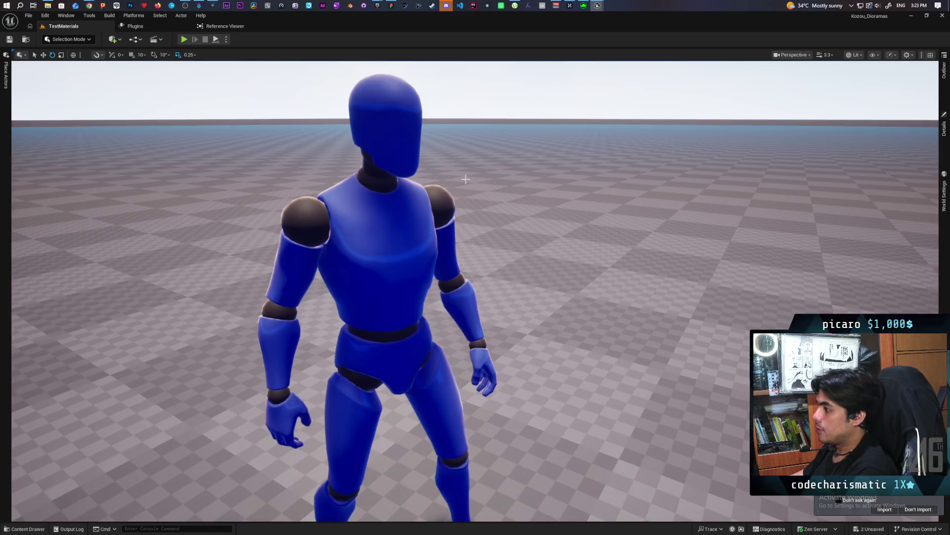
mouse_move(394, 120)
left_mouse_down()
mouse_move(461, 89)
mouse_move(436, 89)
mouse_move(465, 89)
mouse_move(401, 89)
mouse_move(470, 89)
mouse_move(376, 89)
left_mouse_up()
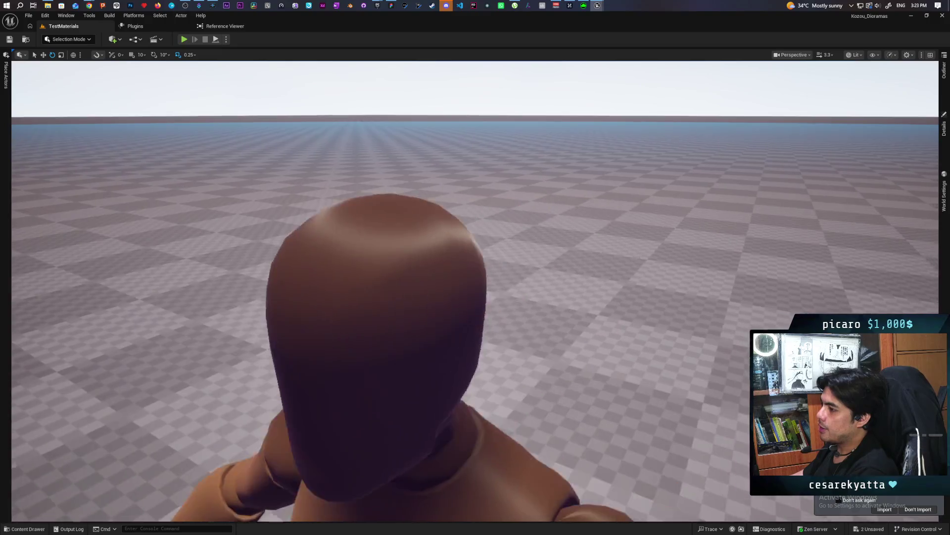
left_click_drag(490, 192, 490, 192)
Frame the brown mannequin on the checkered floor and select it
scroll(490, 191, "down", 5)
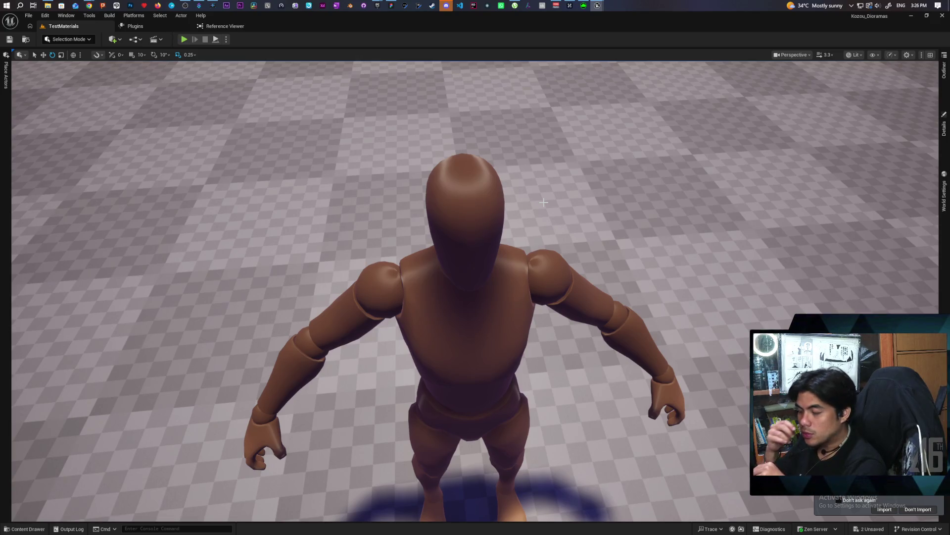
scroll(518, 207, "up", 5)
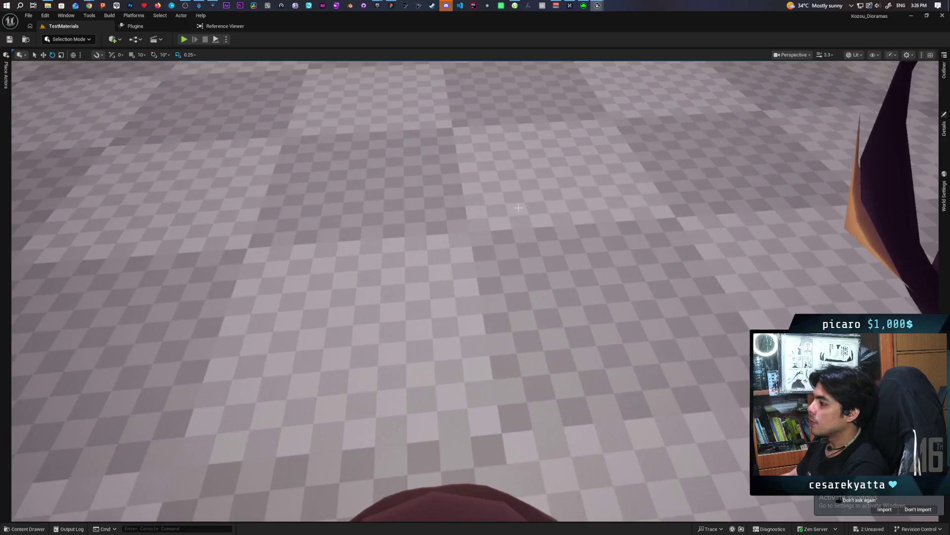
scroll(518, 207, "down", 5)
scroll(499, 283, "up", 2)
left_click(497, 440)
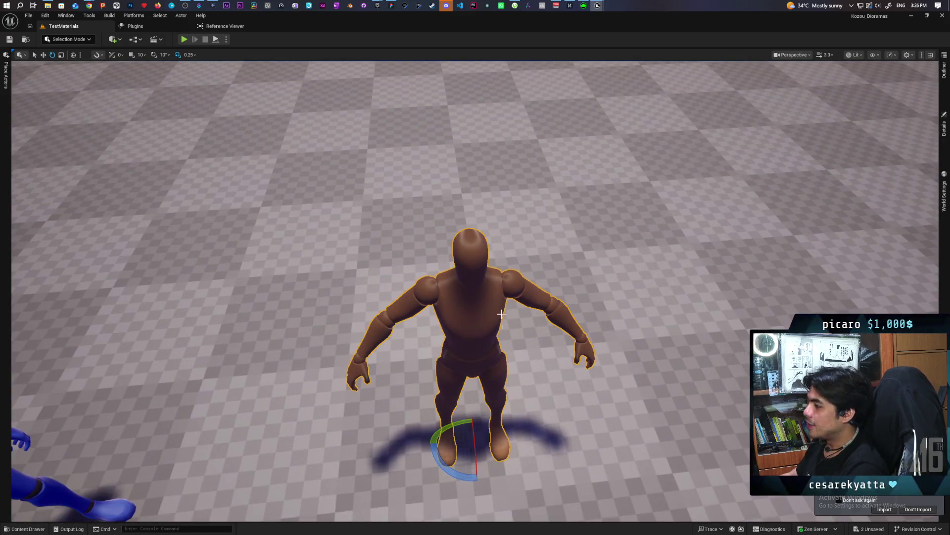
left_click_drag(500, 436, 517, 434)
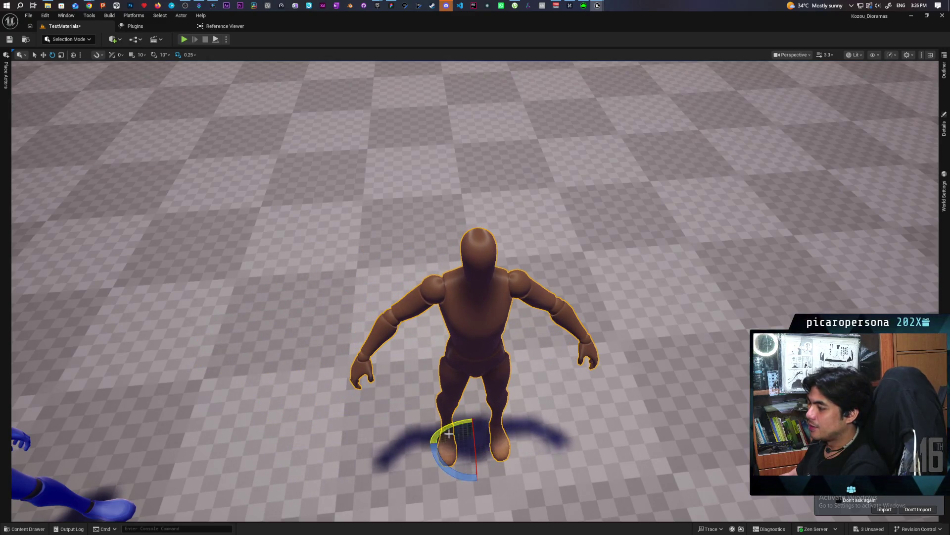
key("ctrl+z")
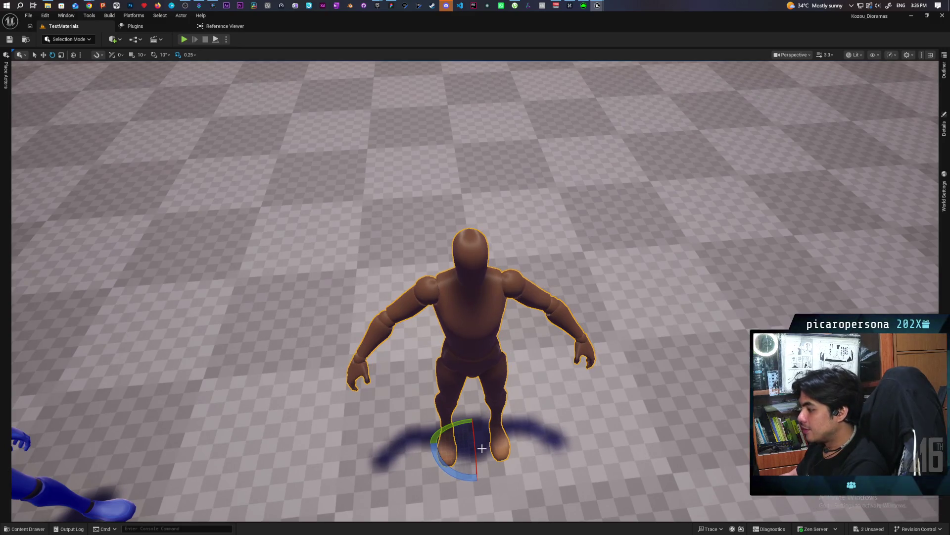
left_click_drag(481, 446, 475, 360)
mouse_move(436, 195)
left_mouse_down()
mouse_move(437, 208)
mouse_move(416, 207)
mouse_move(416, 188)
left_mouse_up()
left_click_drag(555, 113, 554, 112)
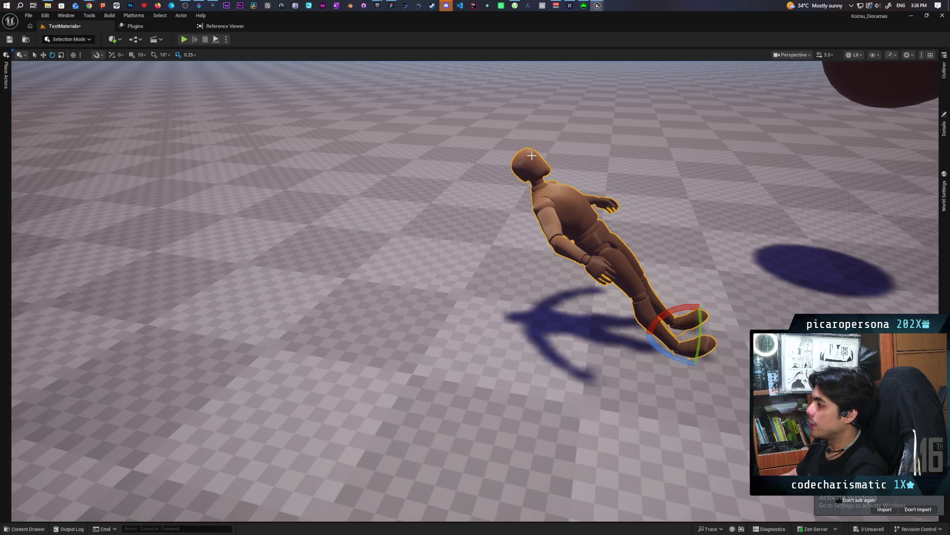
left_click_drag(630, 223, 633, 224)
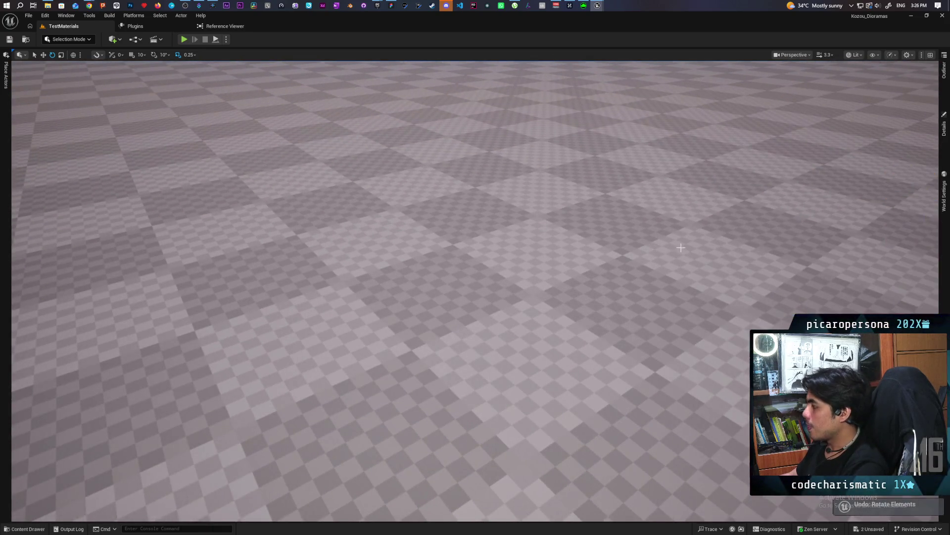
key("ctrl+z")
key("f")
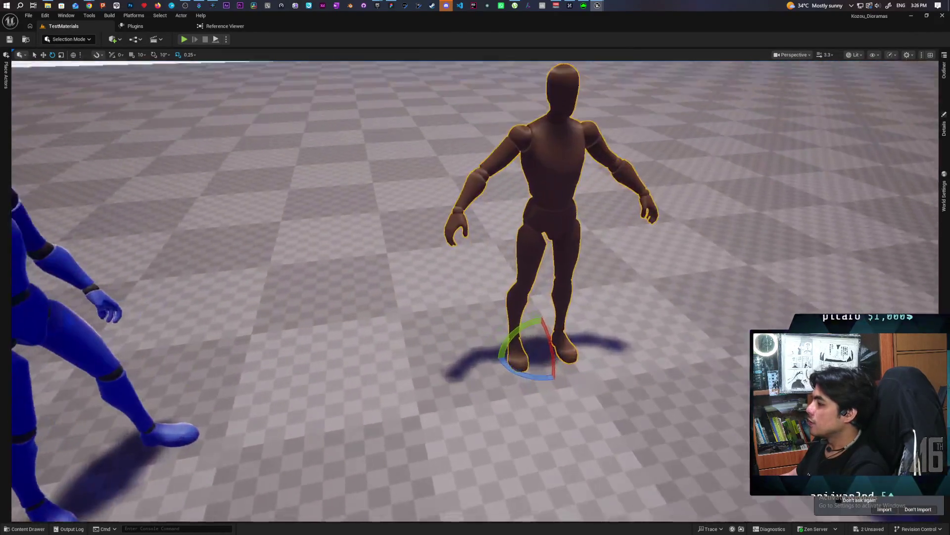
left_click_drag(680, 277, 681, 247)
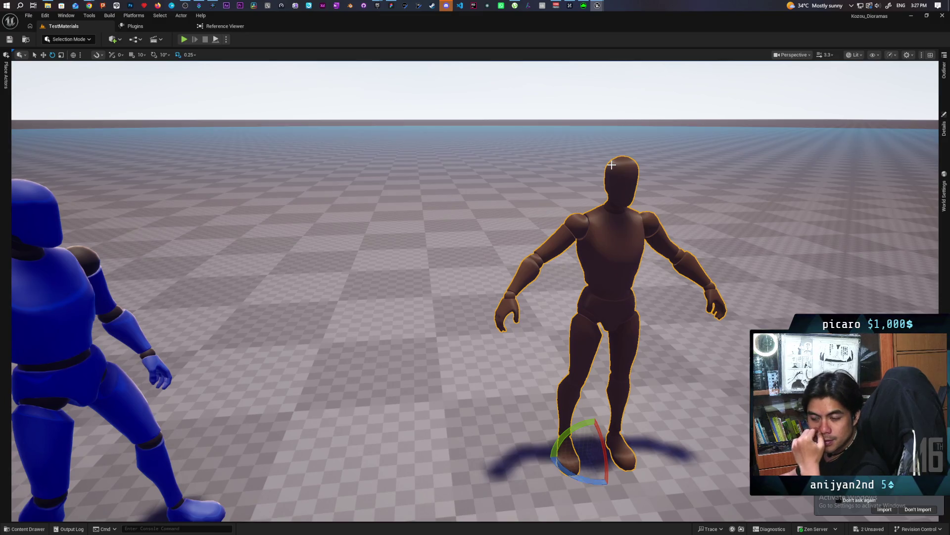
mouse_move(612, 164)
left_mouse_down()
mouse_move(535, 193)
mouse_move(559, 176)
mouse_move(540, 176)
left_mouse_up()
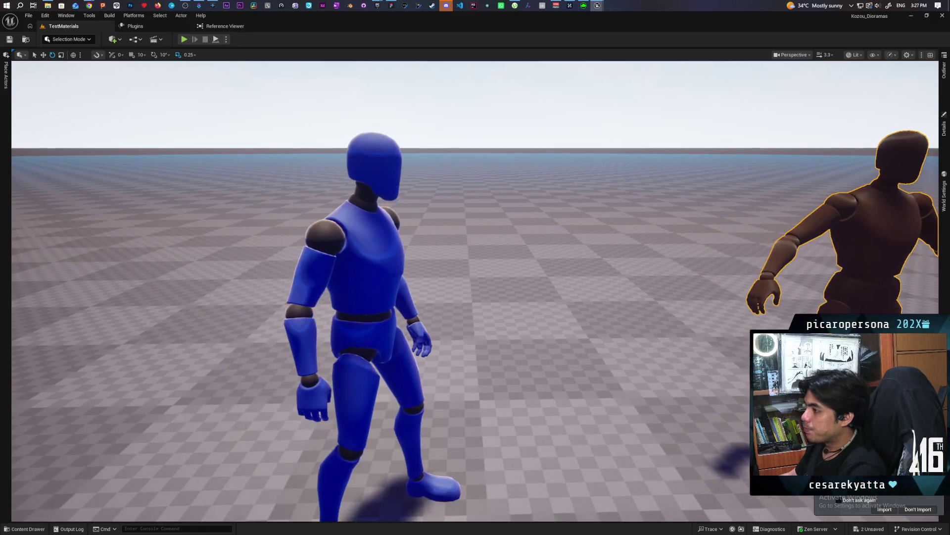
left_click(391, 333)
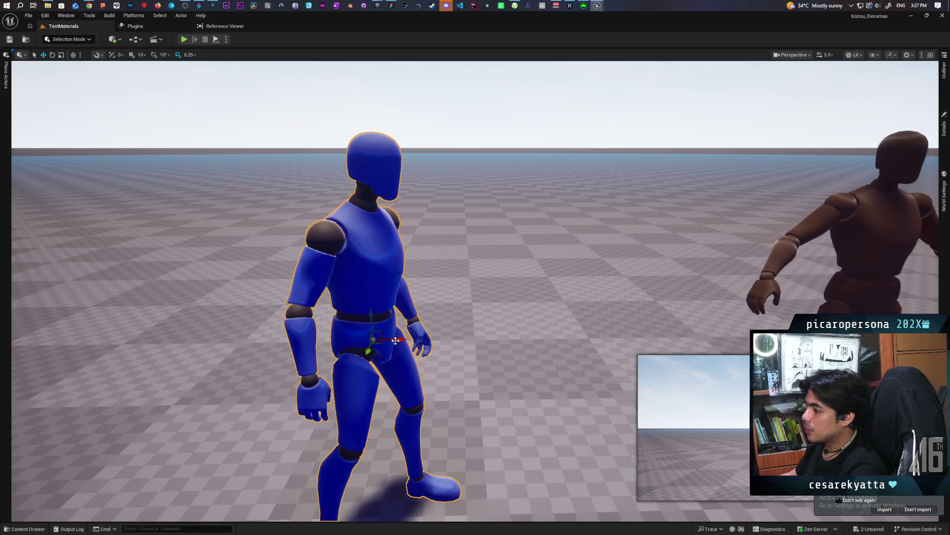
key("e")
left_click_drag(408, 329, 425, 372)
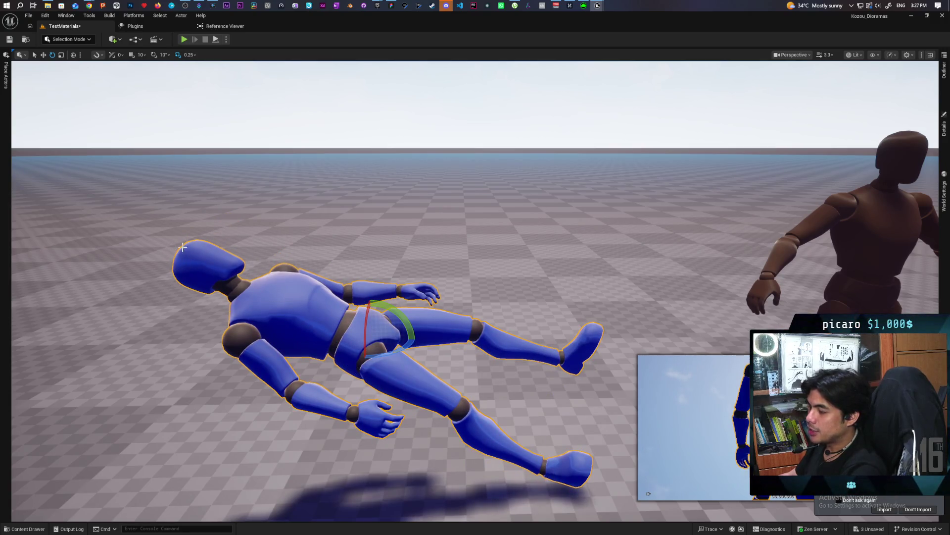
key("ctrl+z")
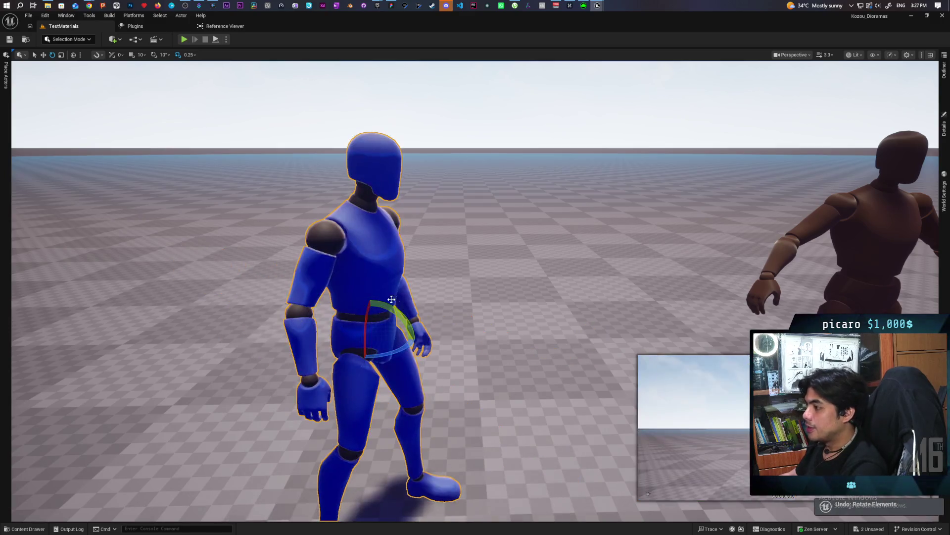
mouse_move(424, 283)
left_mouse_down()
mouse_move(421, 346)
mouse_move(436, 352)
mouse_move(428, 290)
mouse_move(445, 297)
mouse_move(431, 302)
mouse_move(280, 106)
left_mouse_up()
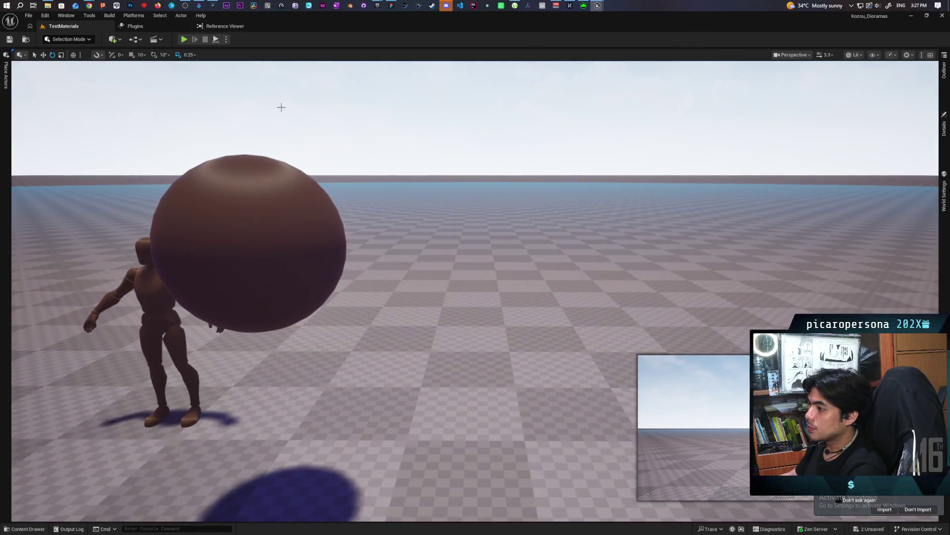
mouse_move(597, 5)
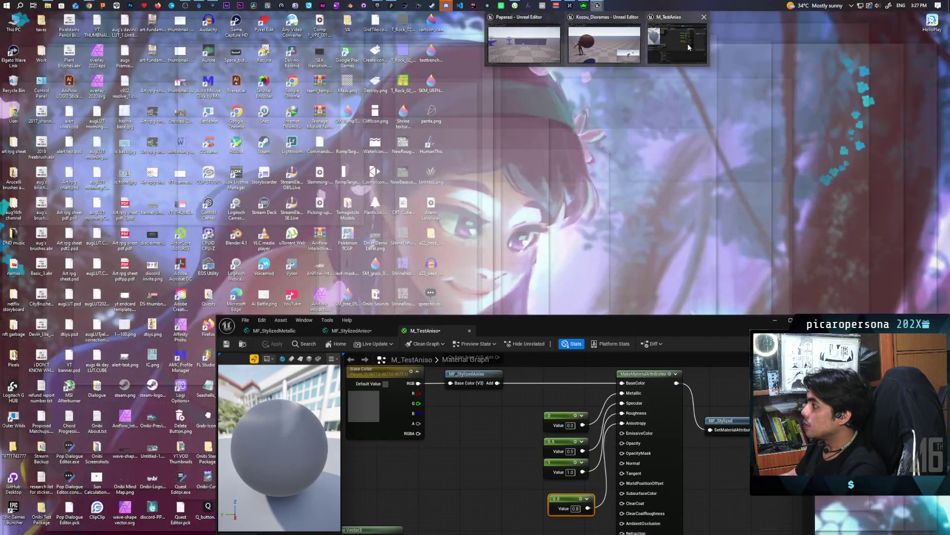
Bring up the M_TestAniso editor on the MF_StylizedAniso tab and park it at the screen bottom
left_click(684, 52)
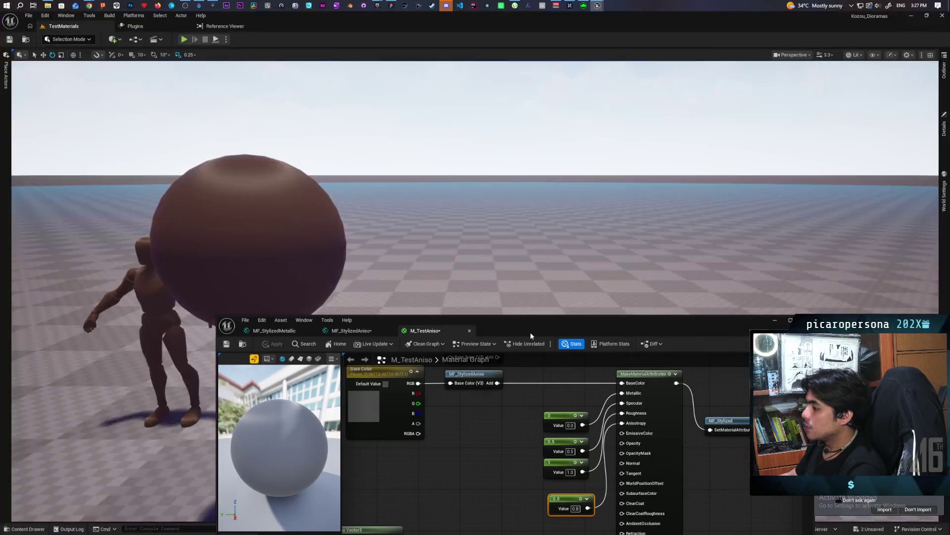
mouse_move(530, 332)
left_mouse_down()
mouse_move(594, 170)
mouse_move(602, 196)
mouse_move(627, 204)
left_mouse_up()
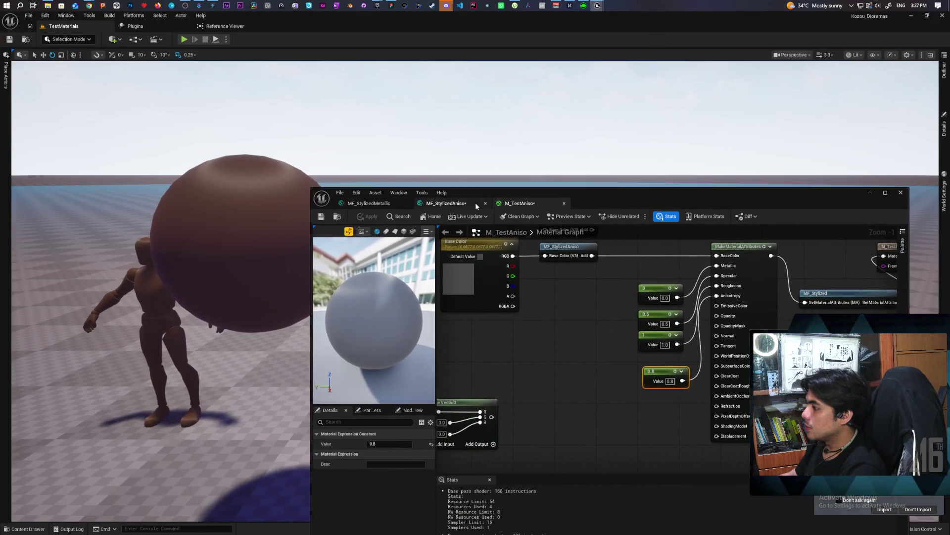
left_click(473, 203)
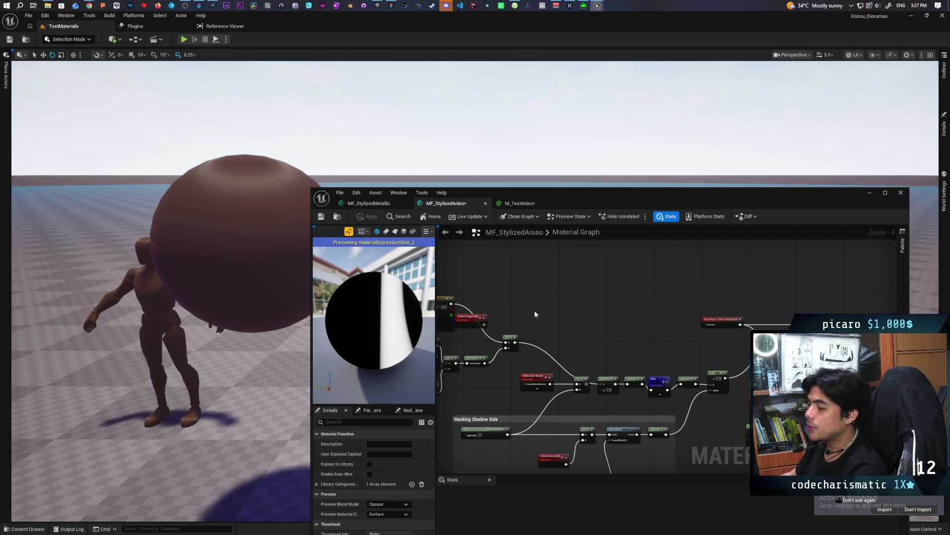
left_click_drag(620, 203, 495, 356)
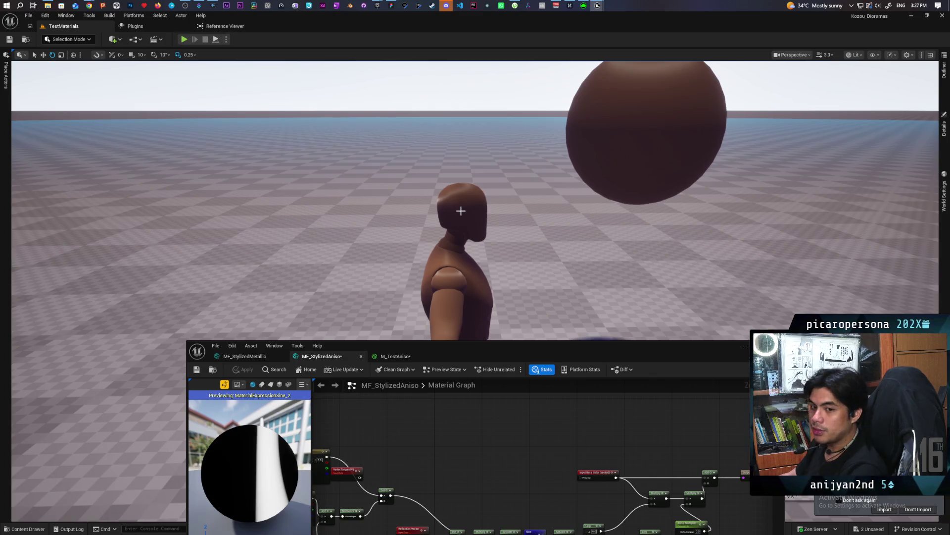
Select the mannequin and rotate it to lie flat, then undo the rotation
left_click(461, 211)
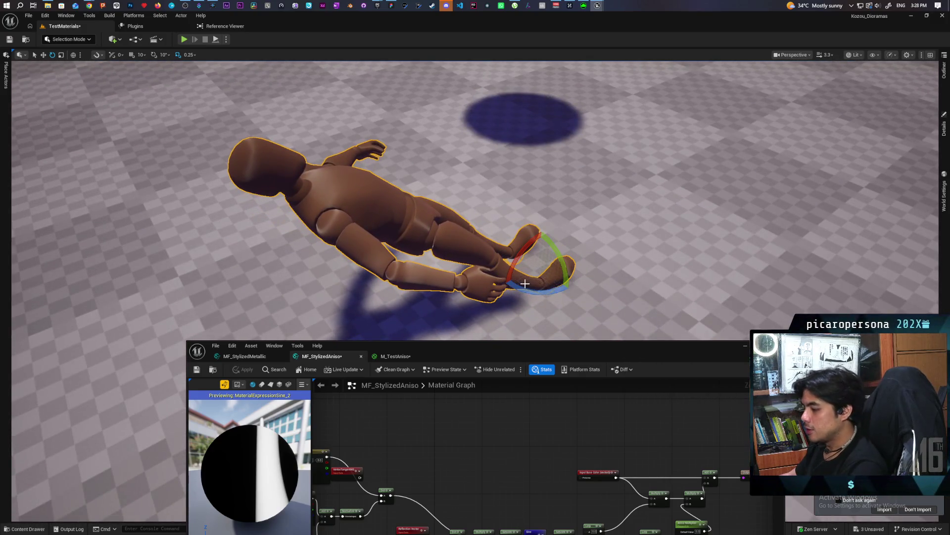
key("ctrl+z")
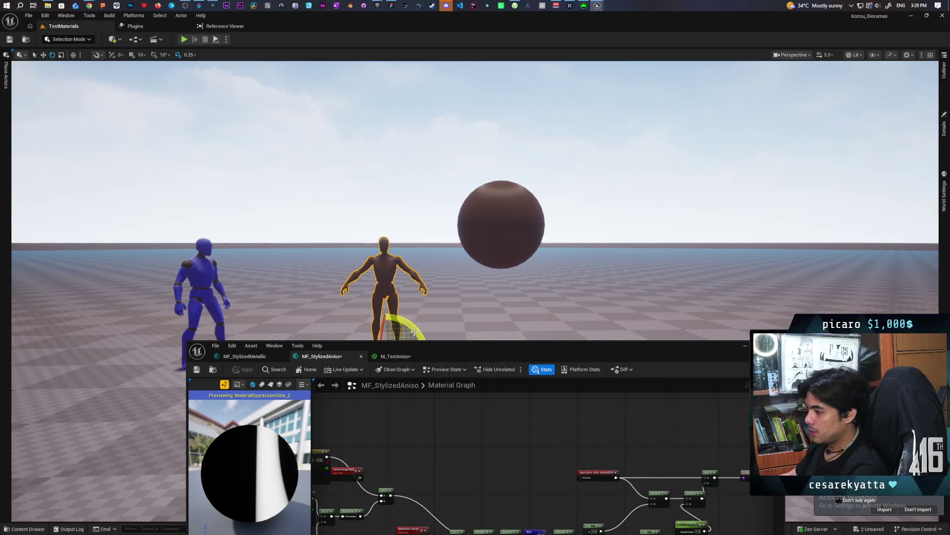
Raise the material editor over the viewport to show the Masking Shadow Side nodes
mouse_move(422, 352)
left_mouse_down()
mouse_move(483, 187)
mouse_move(478, 260)
left_mouse_up()
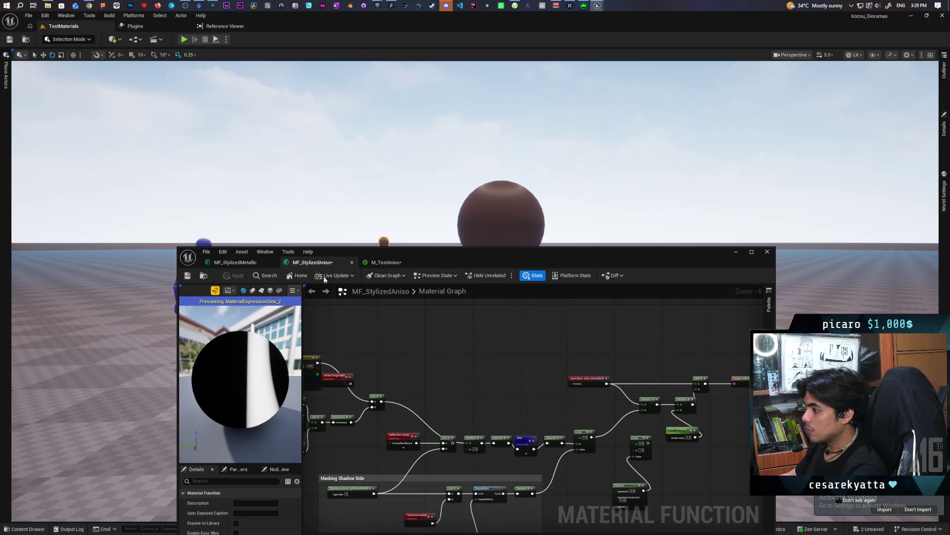
Wire VertexTangentWS into the Dot node's A input in place of the constant
scroll(396, 337, "down", 2)
scroll(447, 367, "up", 4)
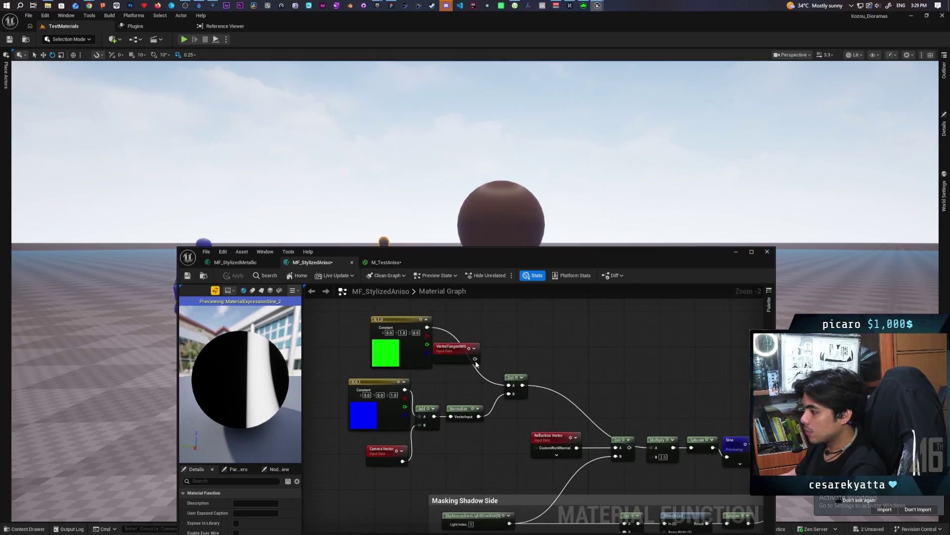
left_click_drag(475, 359, 509, 385)
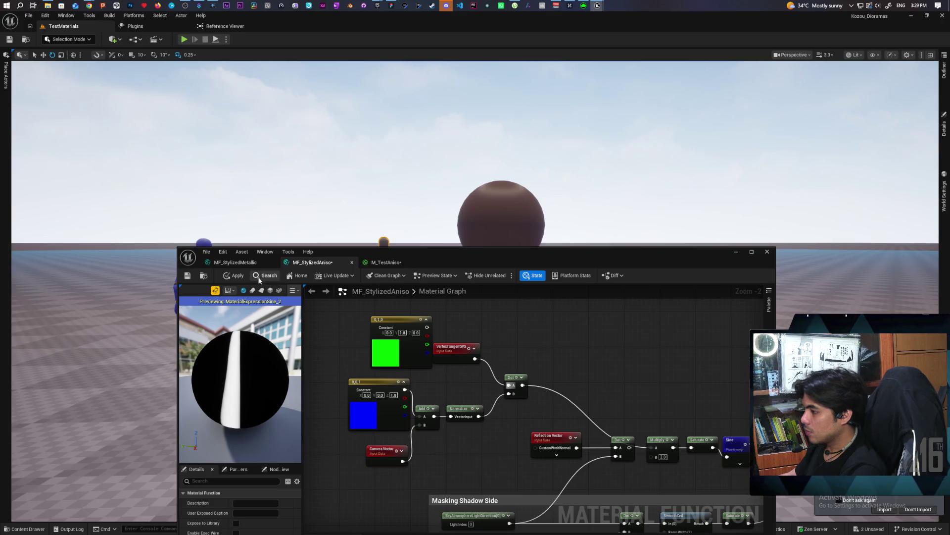
Apply and save the function, then lower the editor to reveal the sphere's highlight stripe
left_click(233, 275)
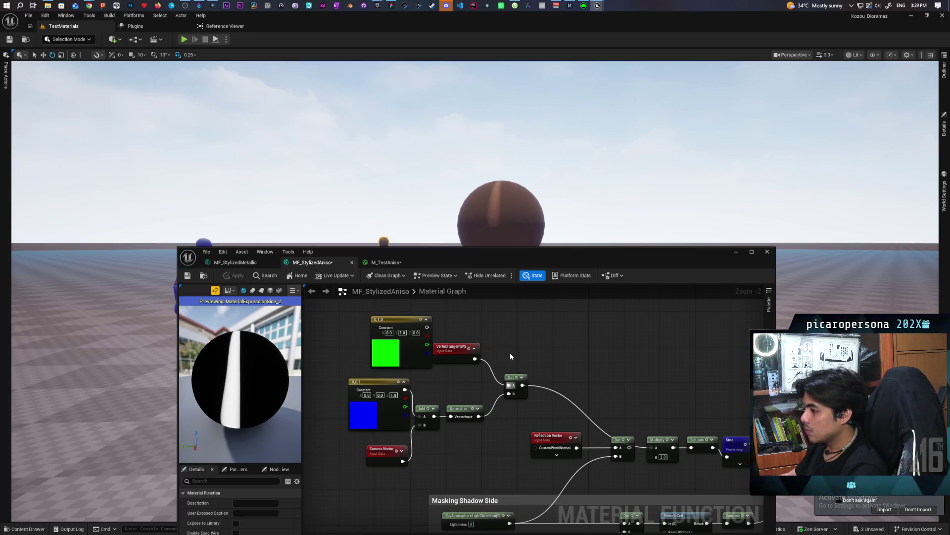
key("ctrl+shift+s")
left_click_drag(571, 261, 552, 359)
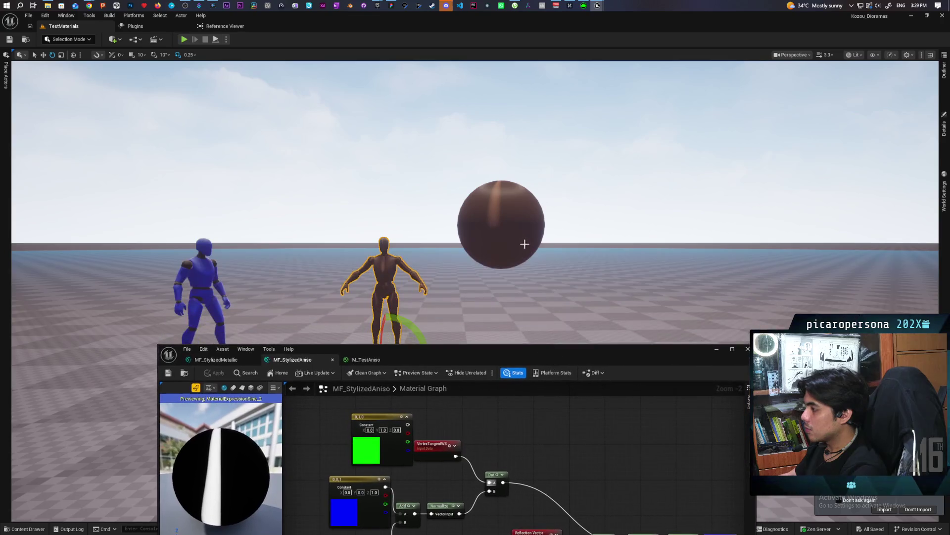
left_click(470, 229)
left_click_drag(542, 226, 531, 259)
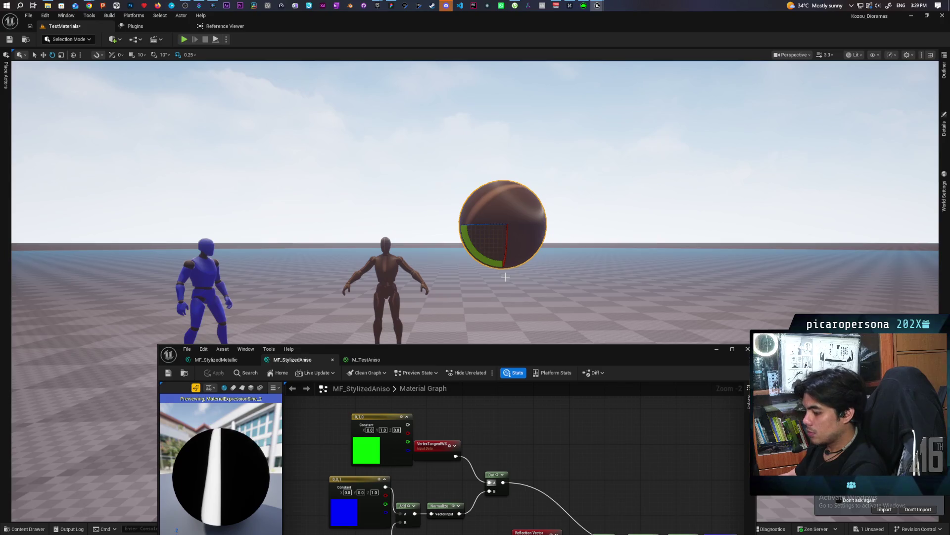
key("ctrl+z")
scroll(530, 259, "up", 3)
key("f")
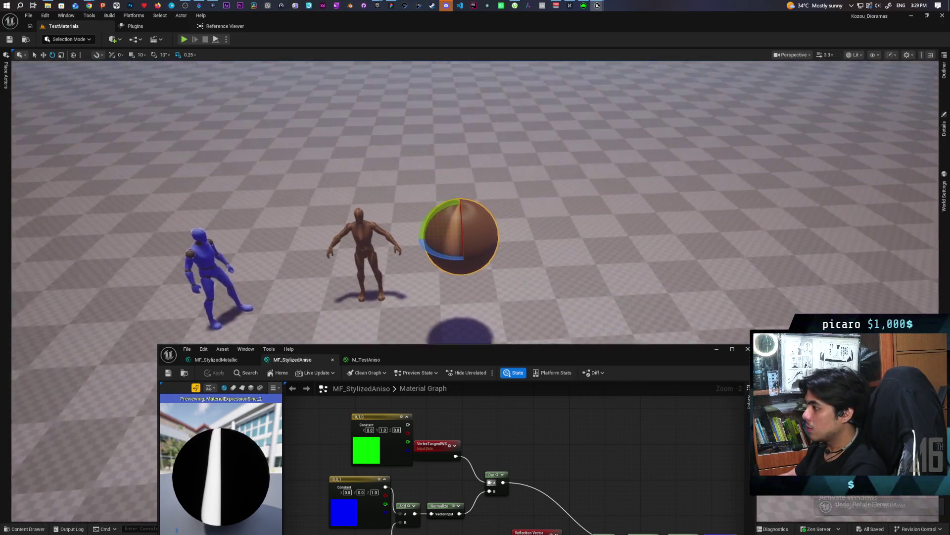
mouse_move(458, 226)
left_mouse_down()
mouse_move(534, 250)
mouse_move(535, 261)
mouse_move(488, 269)
left_mouse_up()
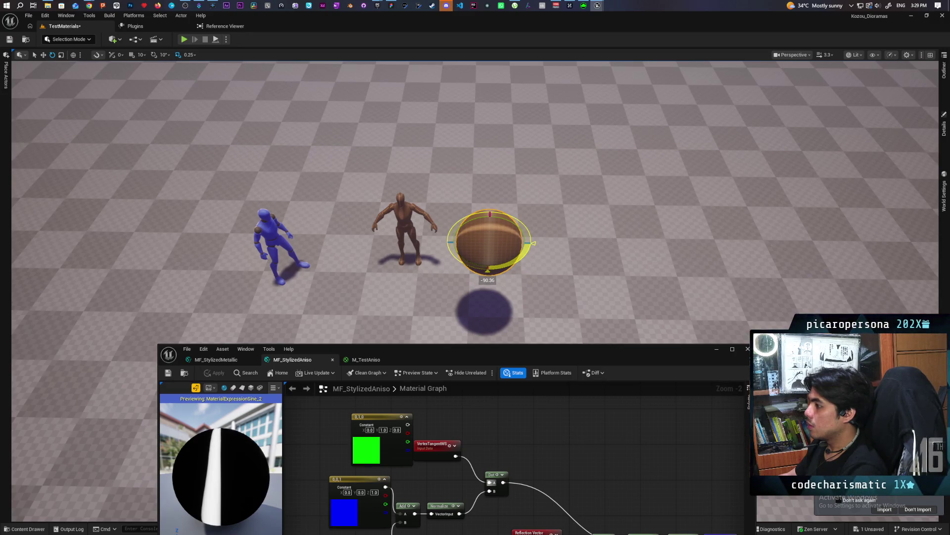
key("f")
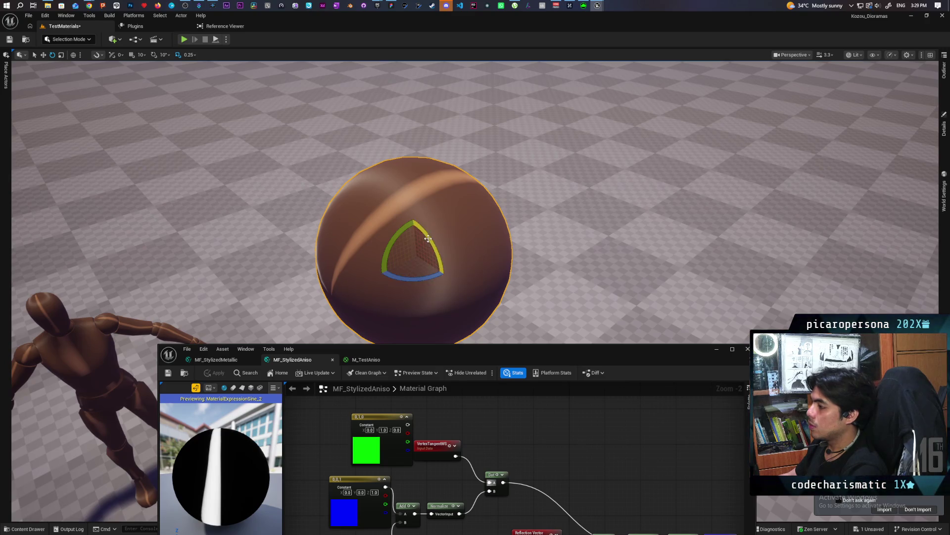
mouse_move(428, 237)
left_mouse_down()
mouse_move(442, 275)
mouse_move(403, 212)
mouse_move(428, 233)
left_mouse_up()
scroll(428, 232, "down", 5)
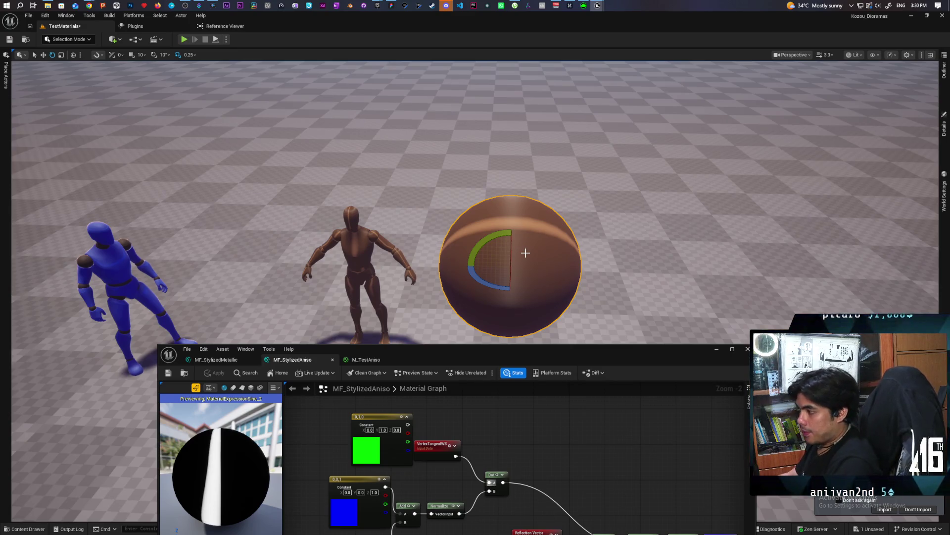
key("ctrl+z")
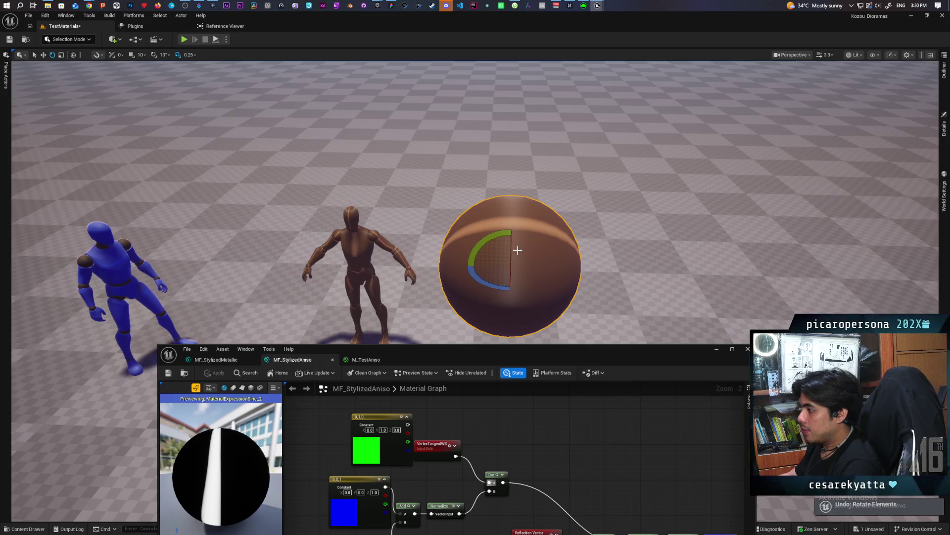
key("ctrl+z")
key("ctrl+s")
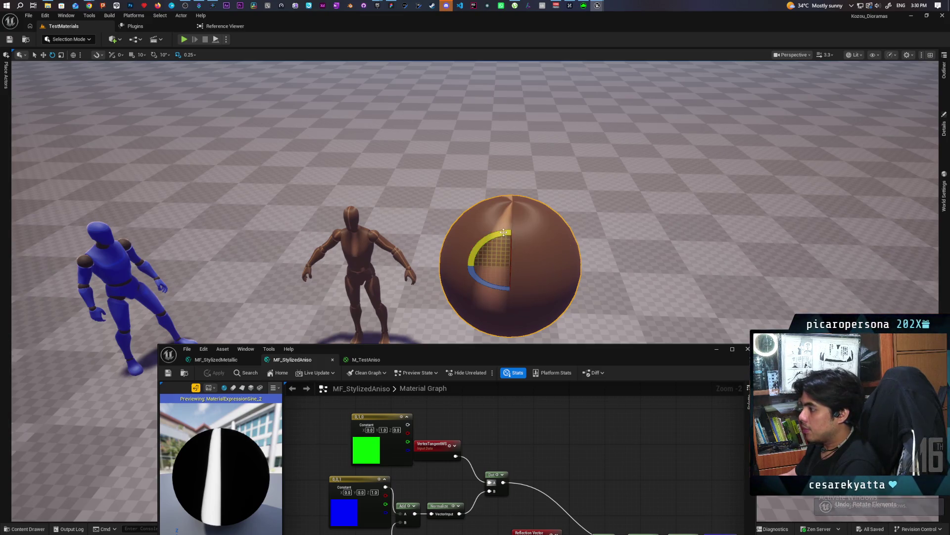
mouse_move(518, 250)
left_mouse_down()
mouse_move(555, 267)
mouse_move(548, 279)
mouse_move(547, 251)
mouse_move(512, 220)
mouse_move(501, 233)
left_mouse_up()
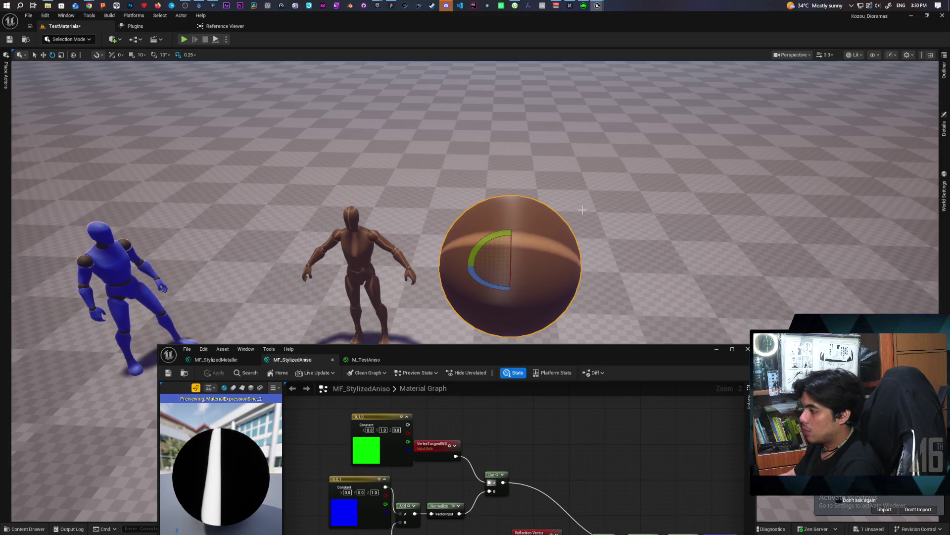
key("ctrl+z")
left_click(945, 129)
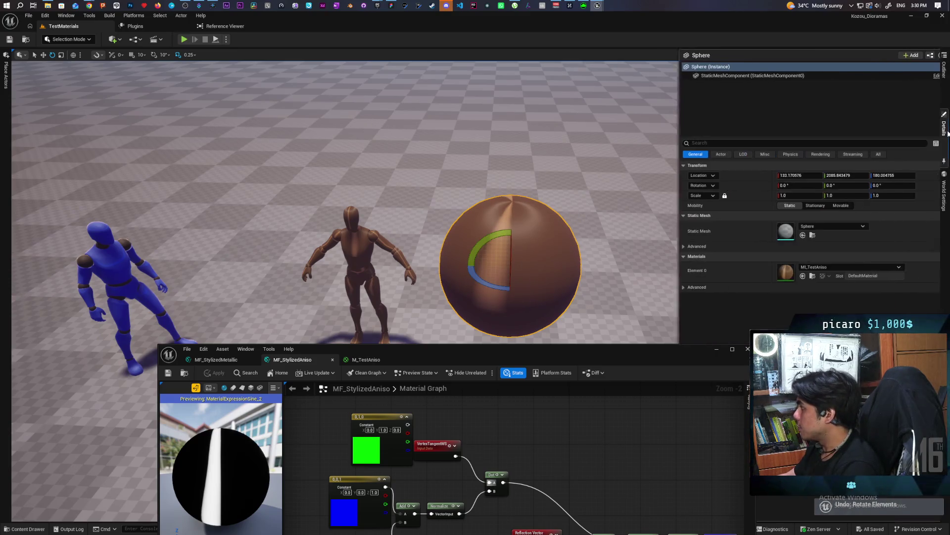
Commit the sphere's Rotation Y at 90 degrees and swing the view toward the horizon
left_click(825, 185)
type("90")
key("Return")
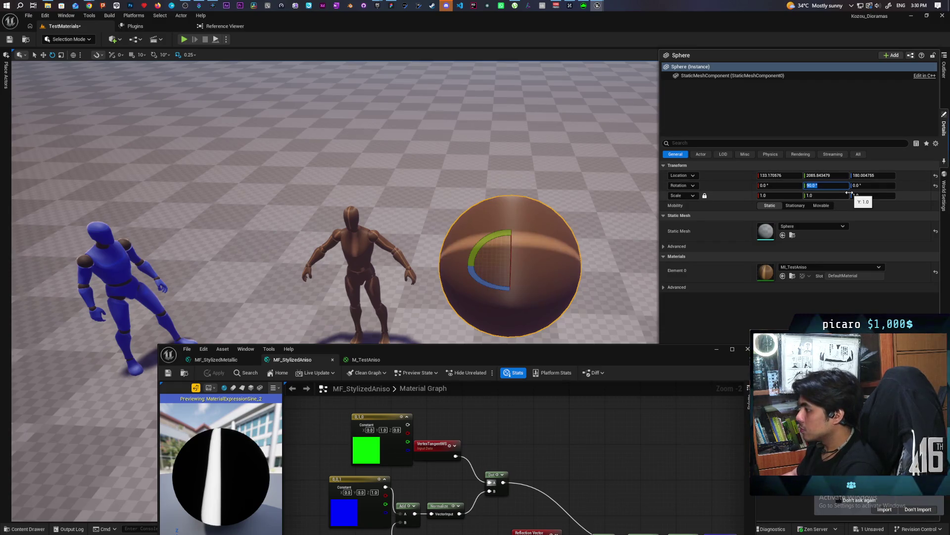
mouse_move(495, 198)
left_mouse_down()
mouse_move(470, 208)
mouse_move(495, 222)
mouse_move(475, 212)
mouse_move(476, 134)
mouse_move(475, 217)
mouse_move(475, 188)
mouse_move(490, 178)
mouse_move(495, 208)
mouse_move(475, 217)
mouse_move(485, 255)
mouse_move(526, 169)
left_mouse_up()
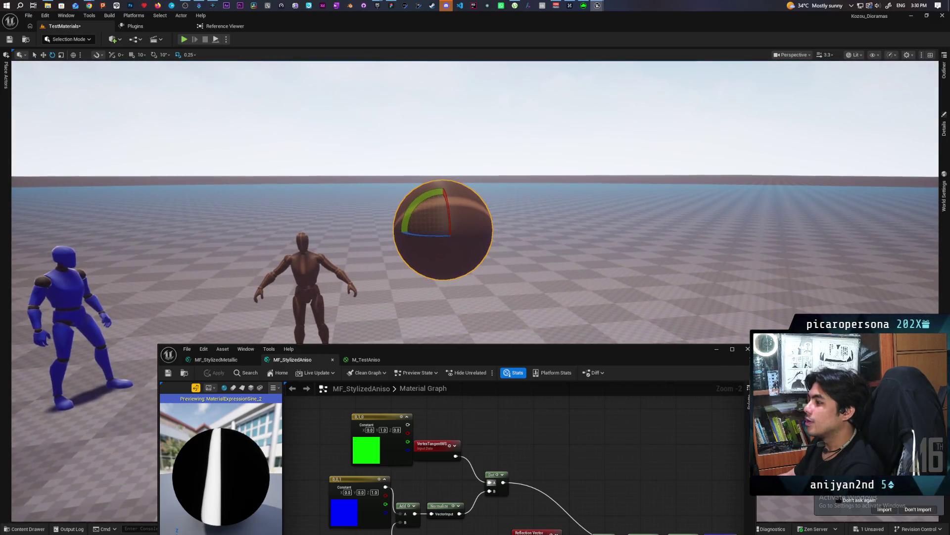
right_click(521, 189)
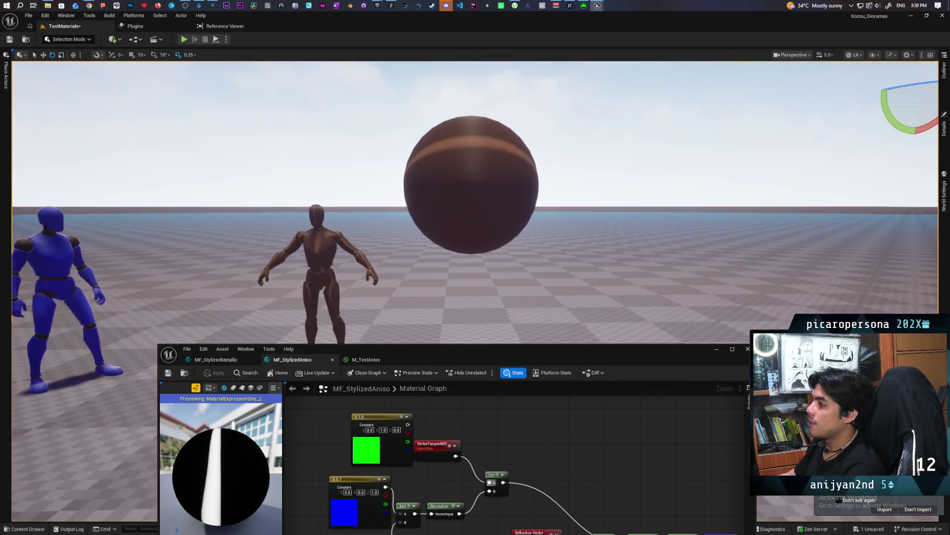
Reselect the sphere, set its Rotation Y to 0, and raise the material editor
left_click(944, 126)
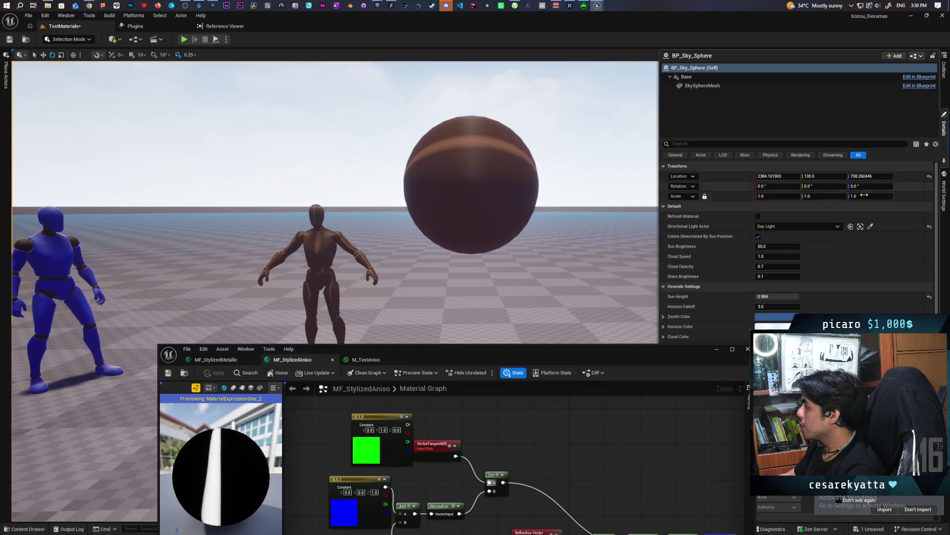
left_click(475, 188)
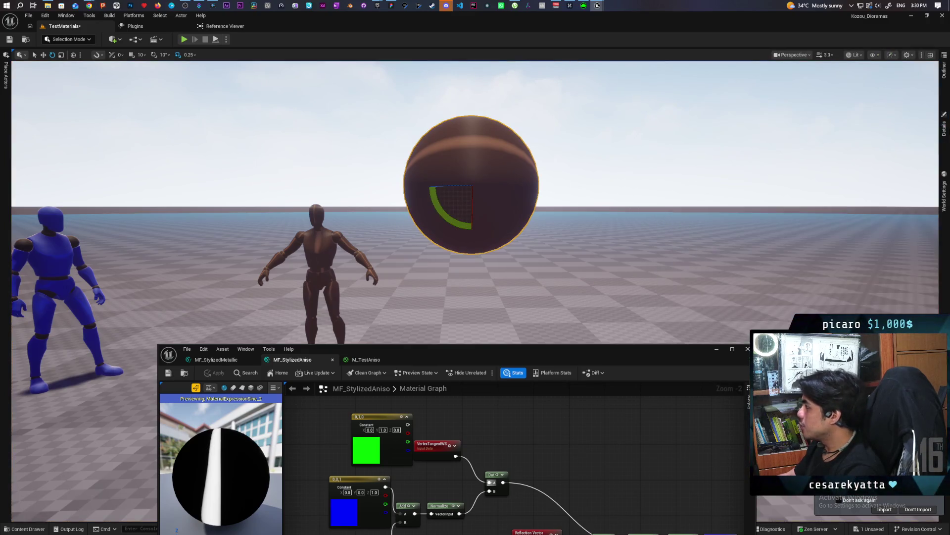
left_click(944, 126)
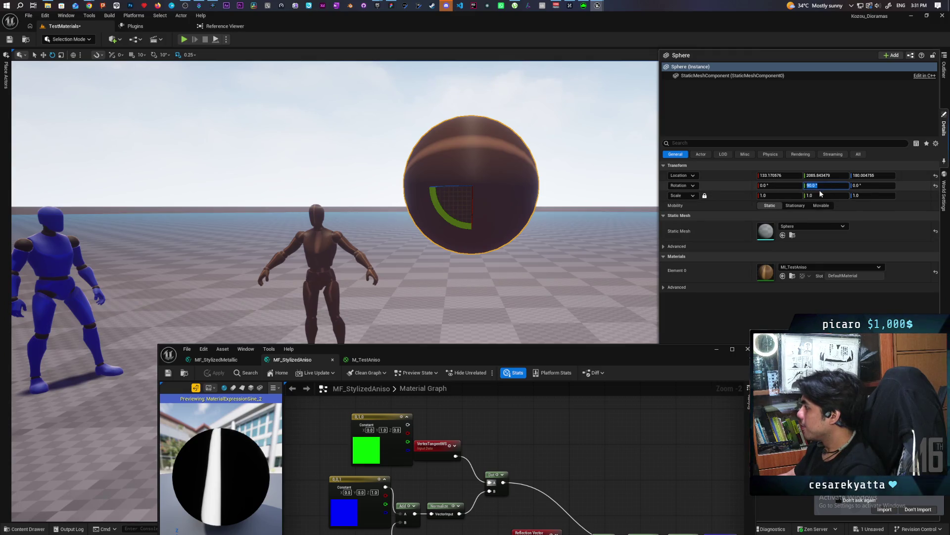
type("0")
key("Return")
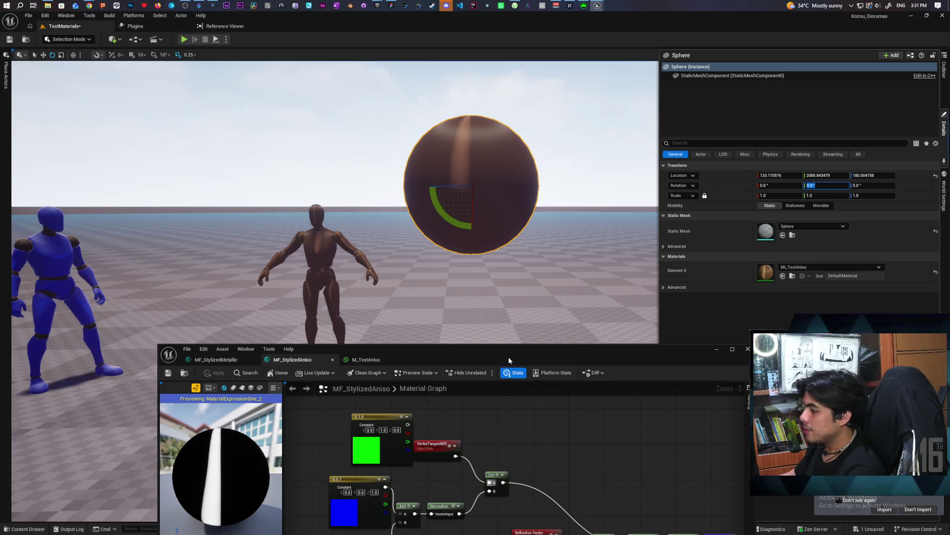
left_click_drag(509, 356, 443, 192)
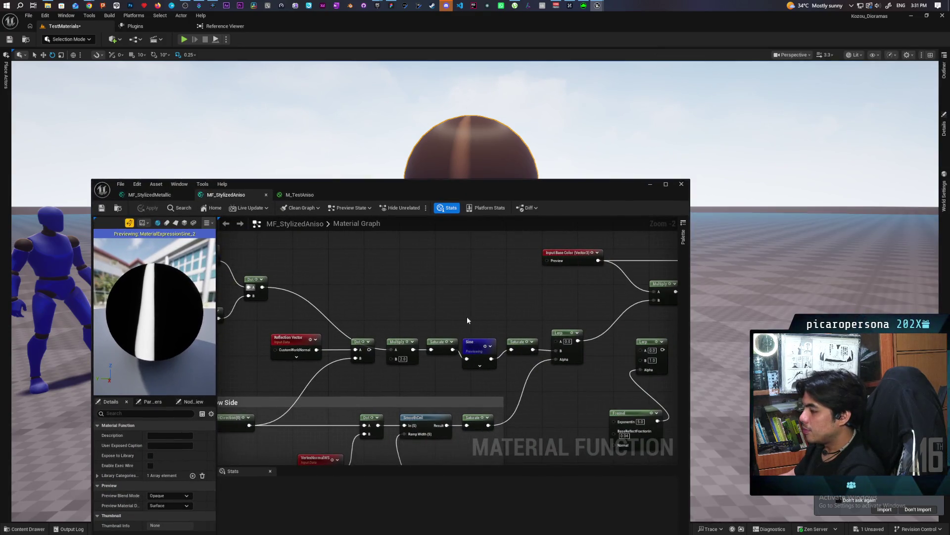
left_click_drag(467, 358, 477, 300)
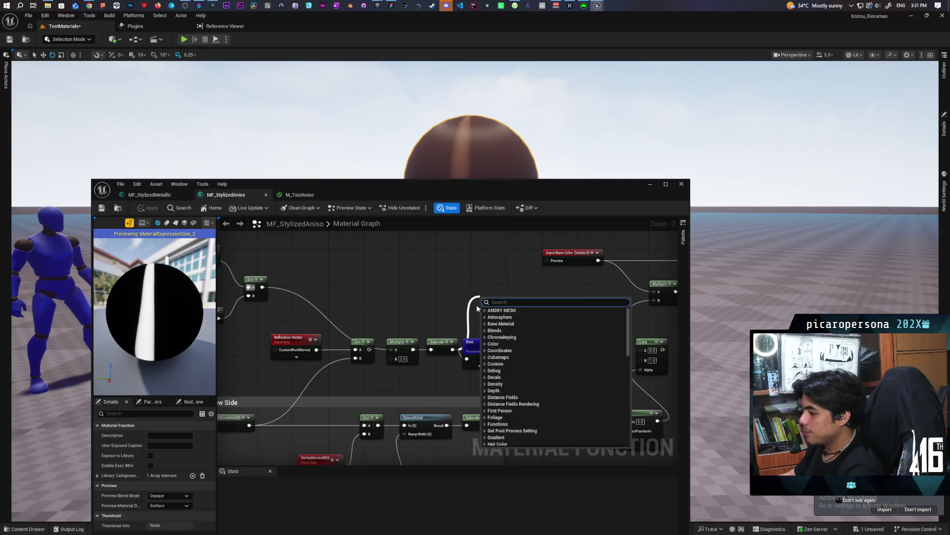
type("cosin")
key("Return")
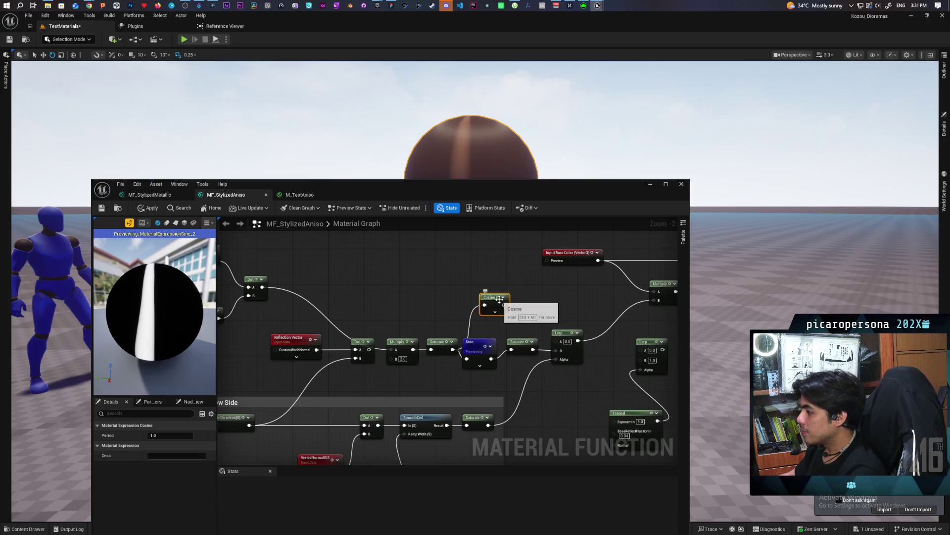
key("space")
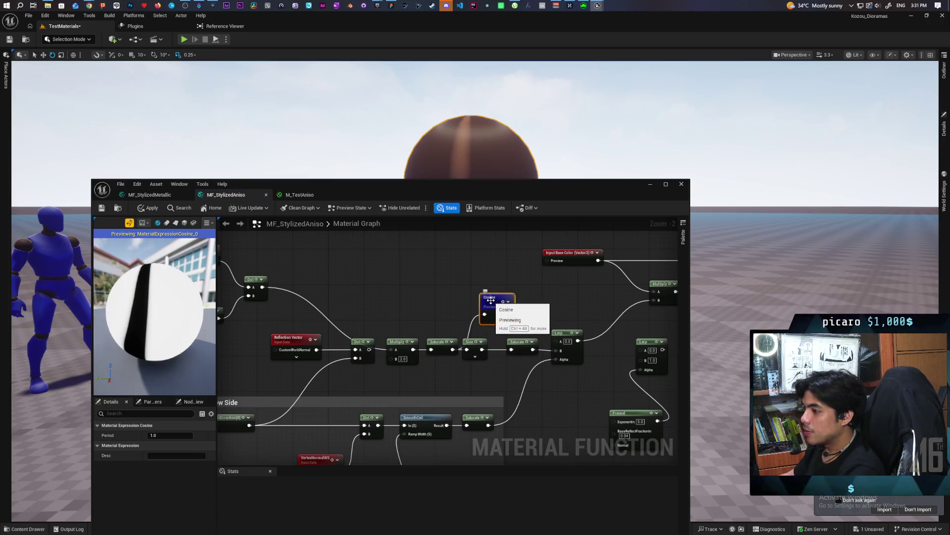
mouse_move(164, 321)
left_mouse_down()
mouse_move(133, 322)
mouse_move(198, 322)
left_mouse_up()
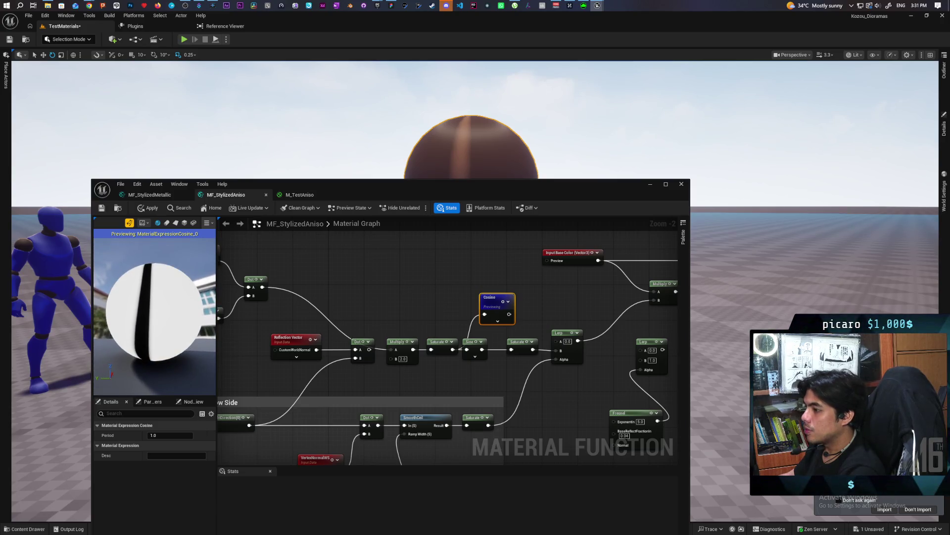
key("space")
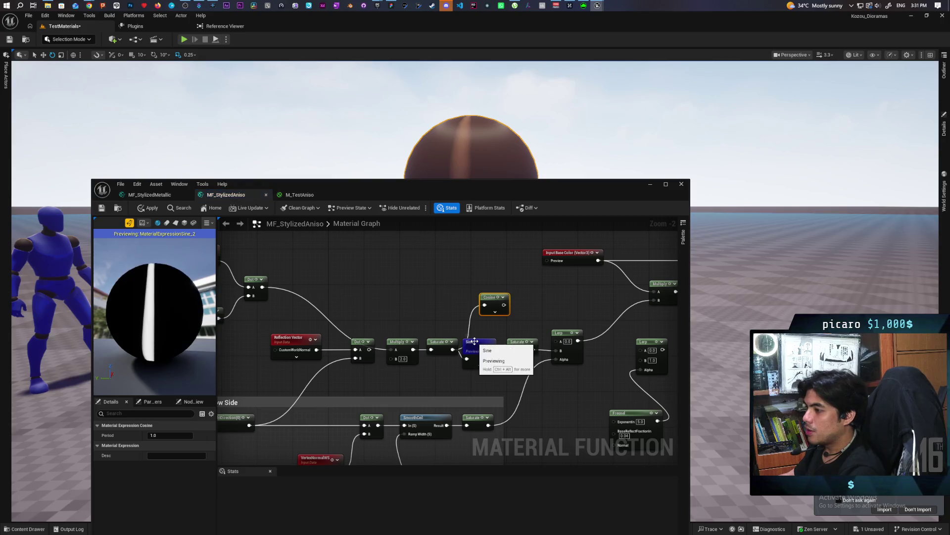
key("space")
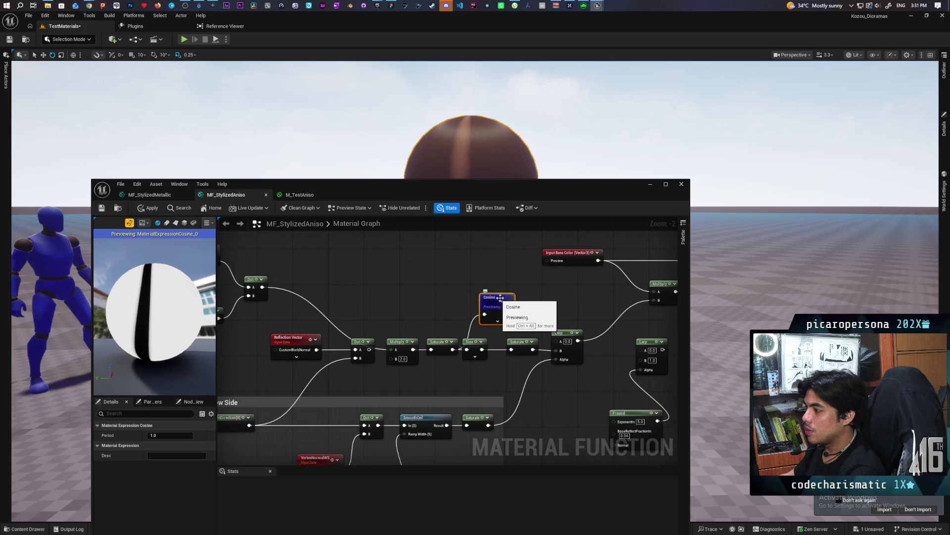
key("Delete")
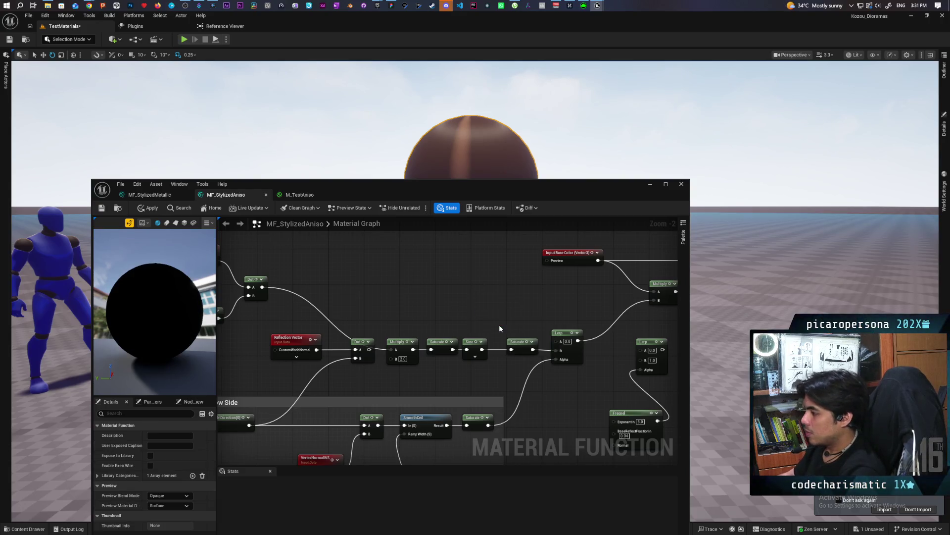
left_click_drag(453, 350, 465, 319)
Try a Tangent node after Saturate, undo back to the Sine node, then preview Sine's output
type("ta")
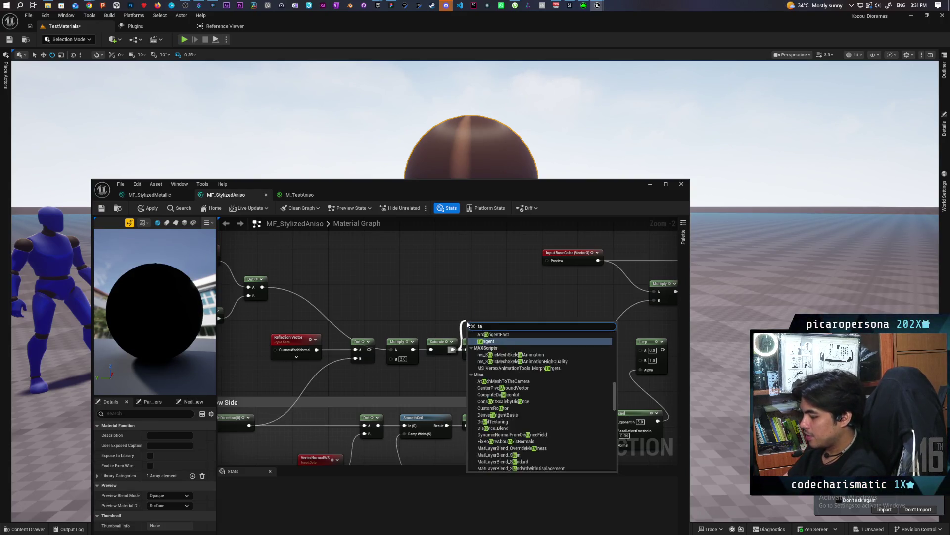
type("ngen")
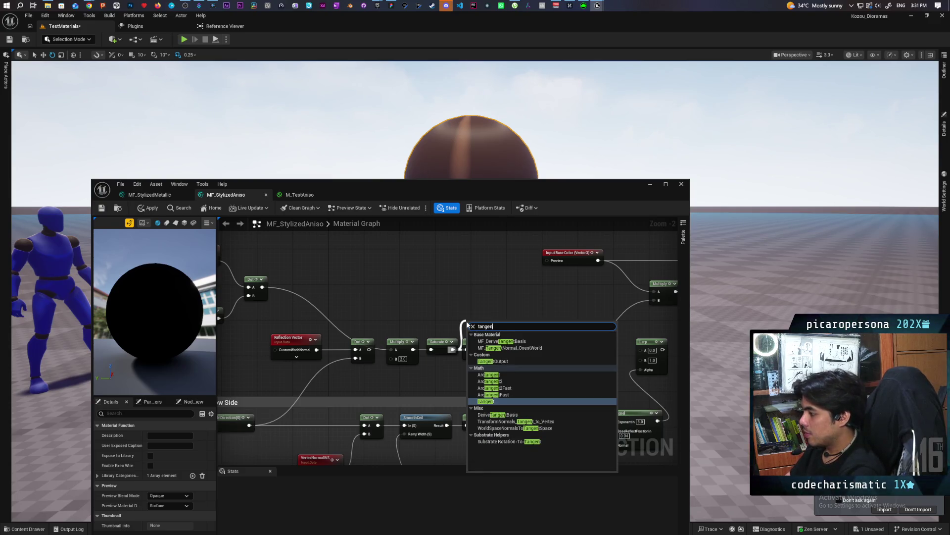
key("Return")
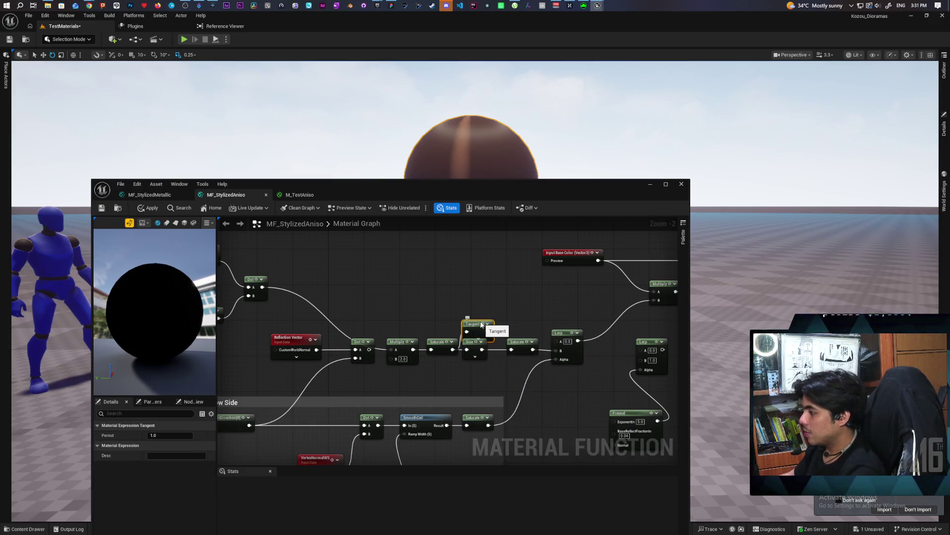
key("space")
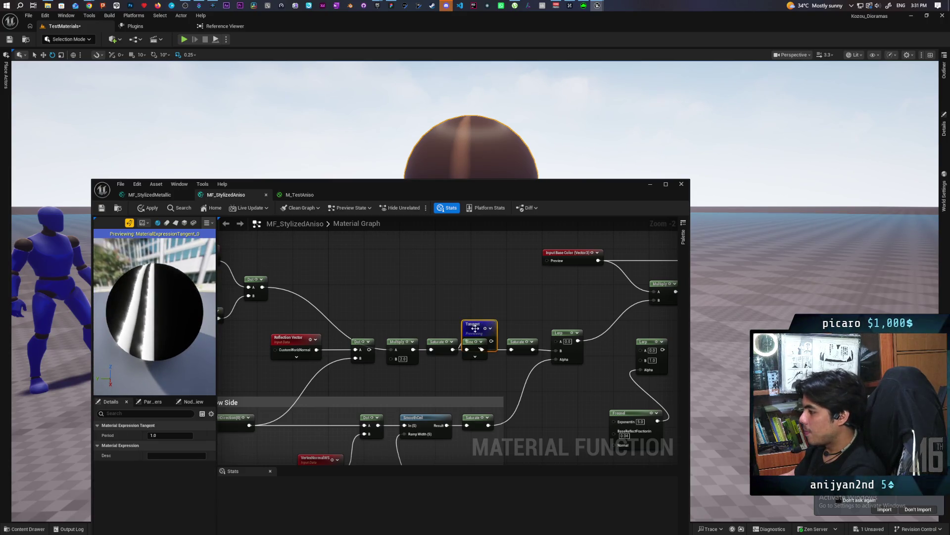
key("ctrl+z")
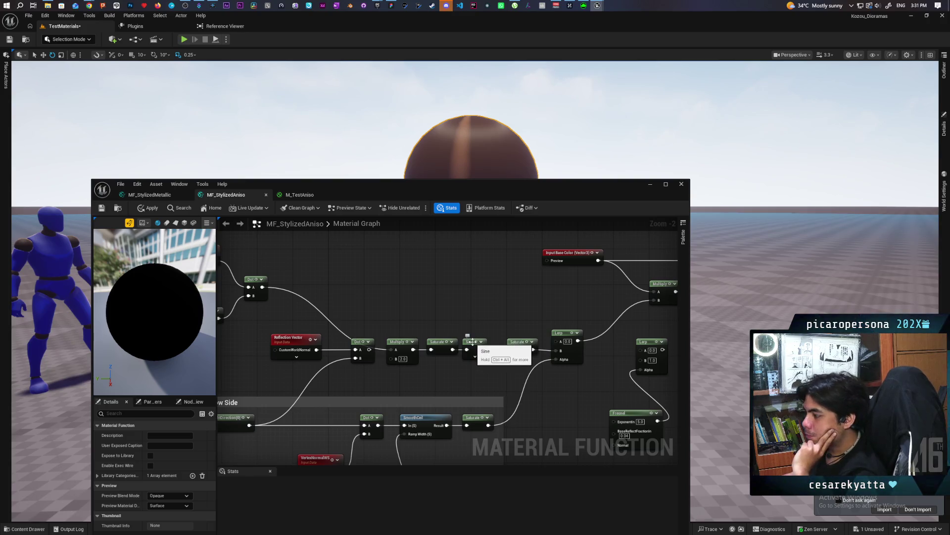
key("space")
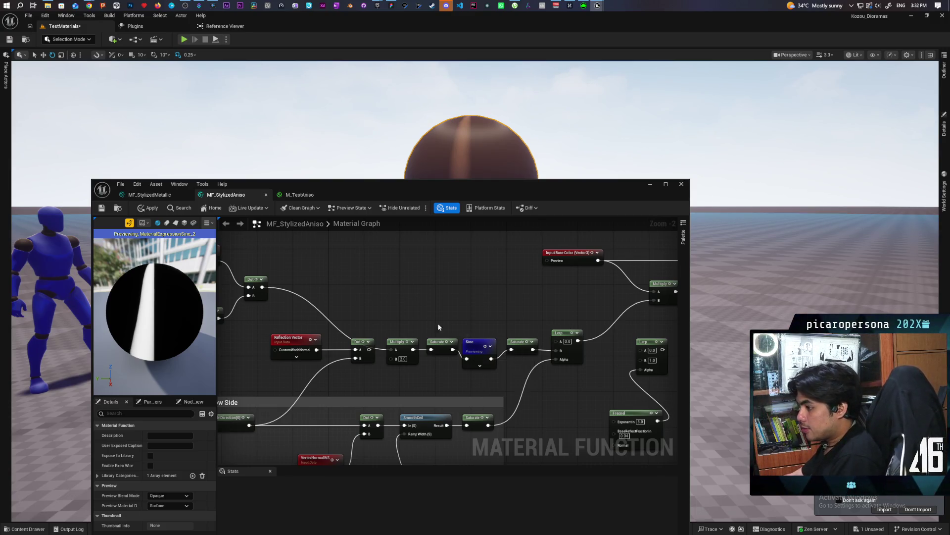
Add a OneMinus node after the tangent Dot output and preview it on the sphere
mouse_move(475, 357)
left_mouse_down()
mouse_move(520, 292)
mouse_move(526, 302)
left_mouse_up()
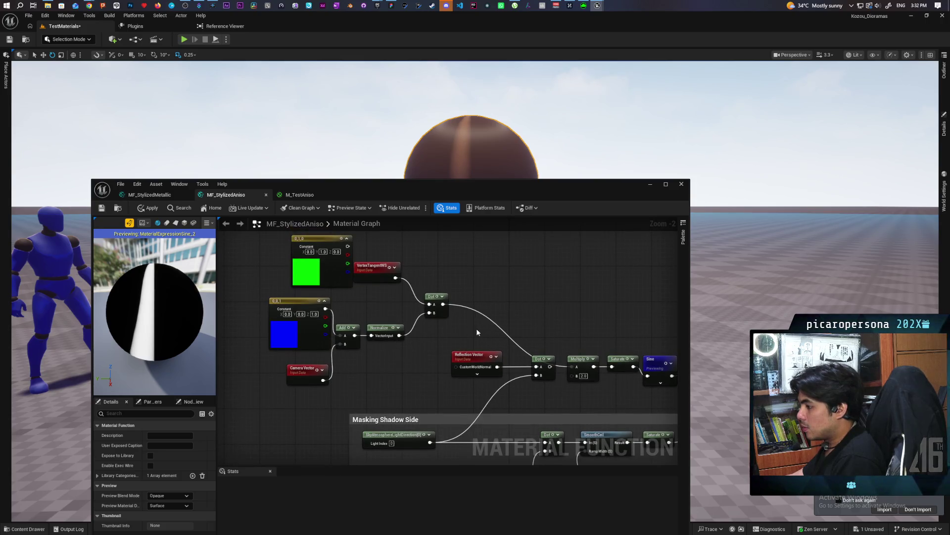
left_click_drag(444, 307, 470, 300)
type("one minu")
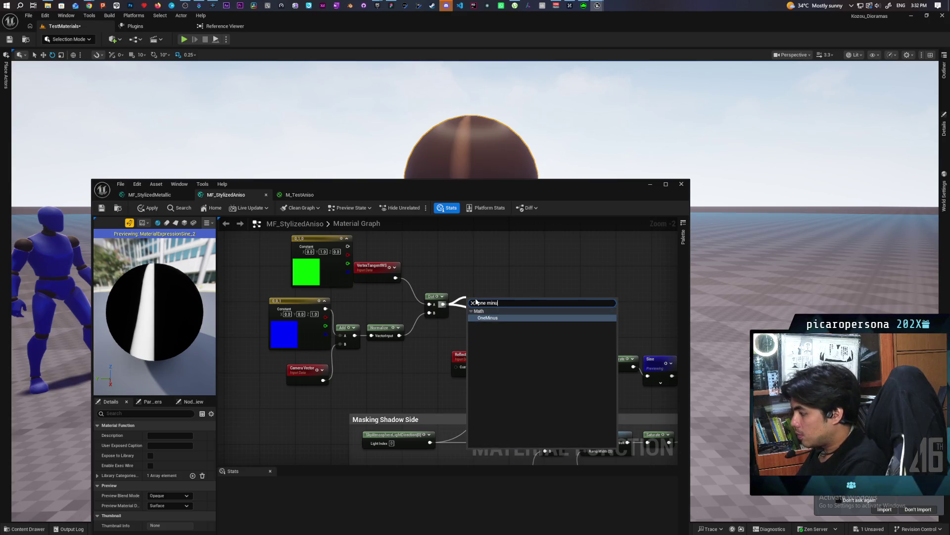
key("Return")
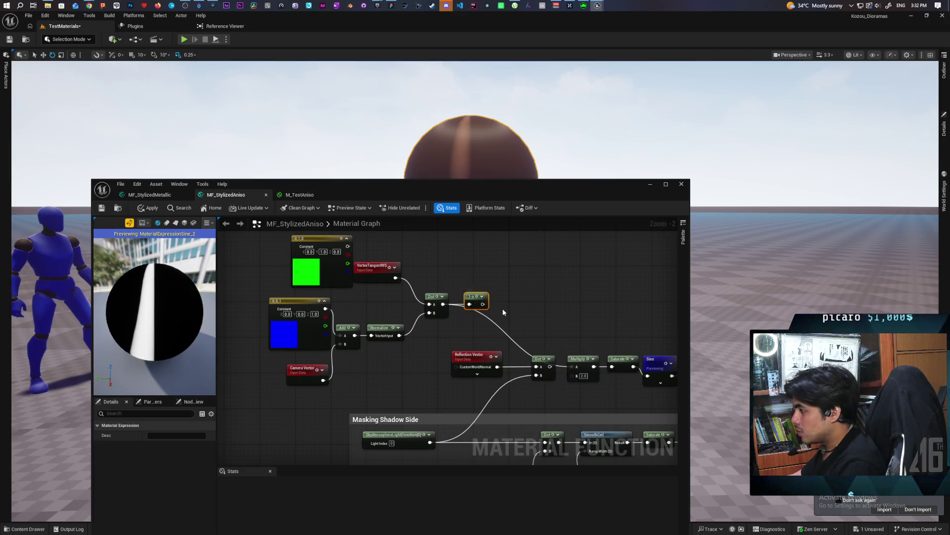
left_click(480, 297)
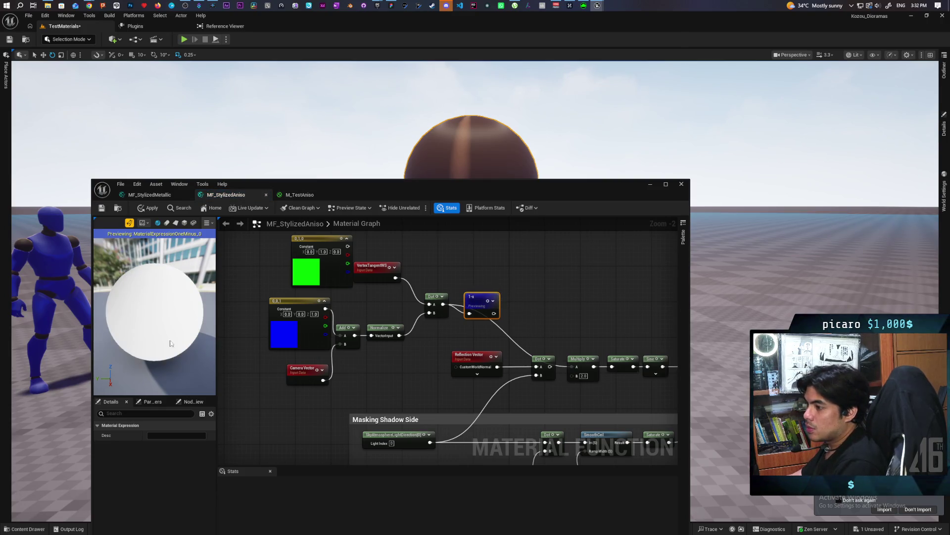
mouse_move(171, 343)
left_mouse_down()
mouse_move(158, 319)
mouse_move(174, 331)
mouse_move(161, 292)
mouse_move(171, 332)
mouse_move(168, 320)
left_mouse_up()
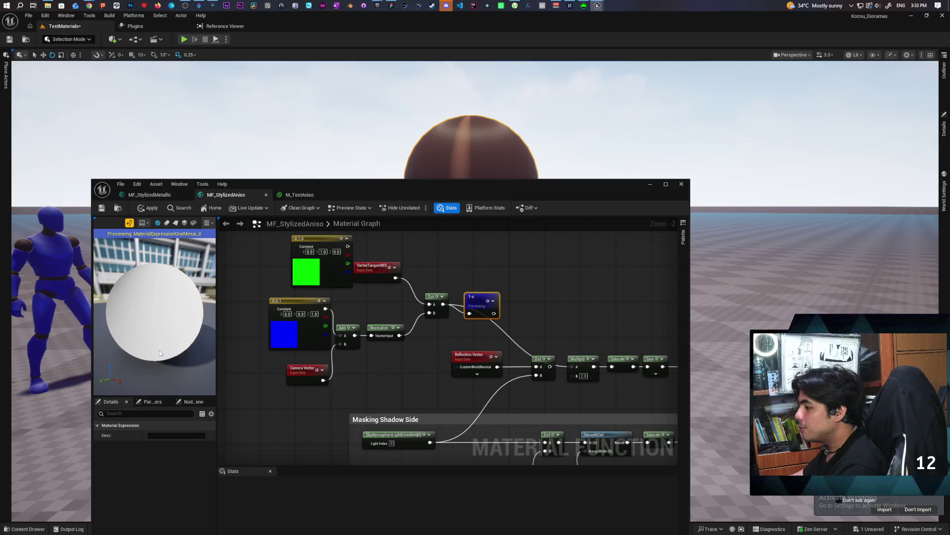
mouse_move(154, 312)
left_mouse_down()
mouse_move(160, 342)
mouse_move(155, 292)
mouse_move(159, 299)
left_mouse_up()
Wire the 1-x output into the lower Dot's A input and stop previewing it
left_click_drag(602, 325, 497, 316)
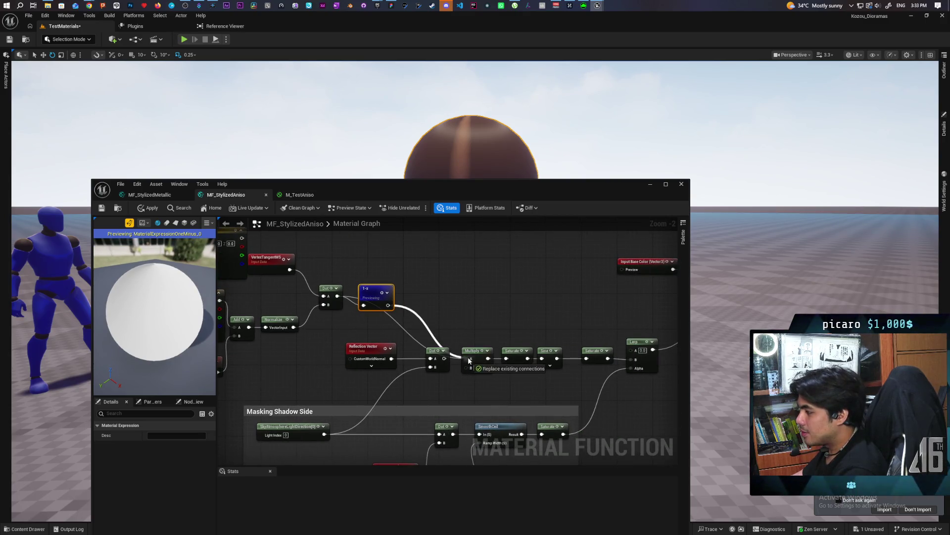
left_click_drag(388, 305, 431, 359)
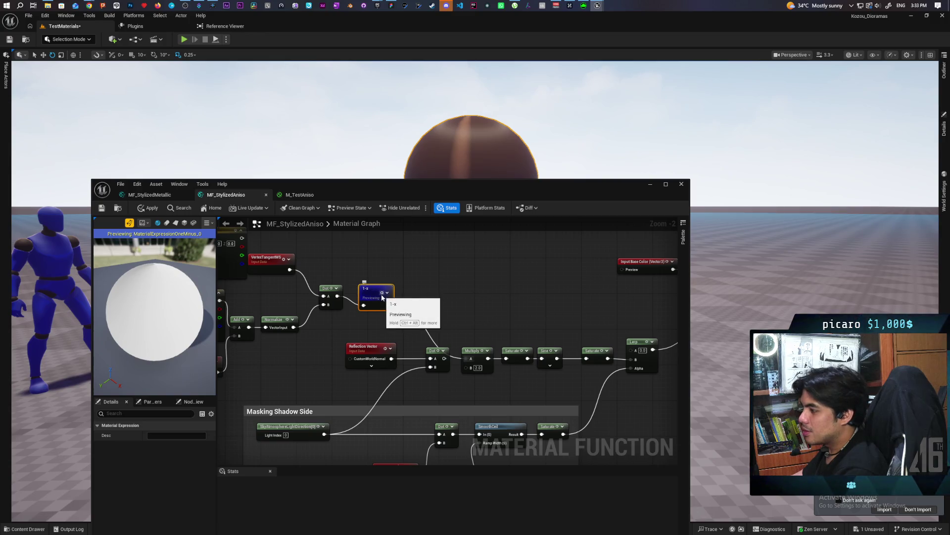
key("space")
mouse_move(147, 330)
left_mouse_down()
mouse_move(147, 352)
mouse_move(175, 324)
left_mouse_up()
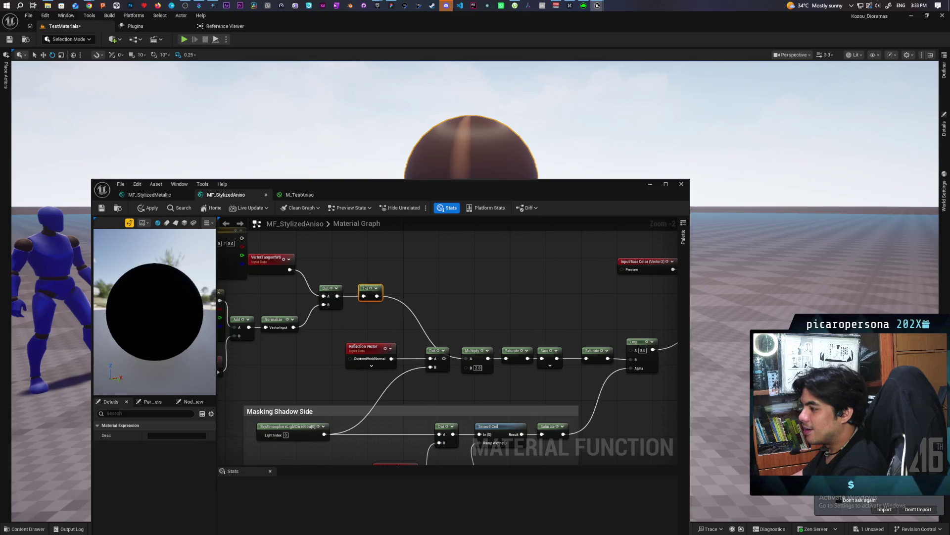
Nudge the green constant aside, then box-select the blue Constant, Add, Normalize and Camera Vector nodes
left_click_drag(176, 324, 180, 322)
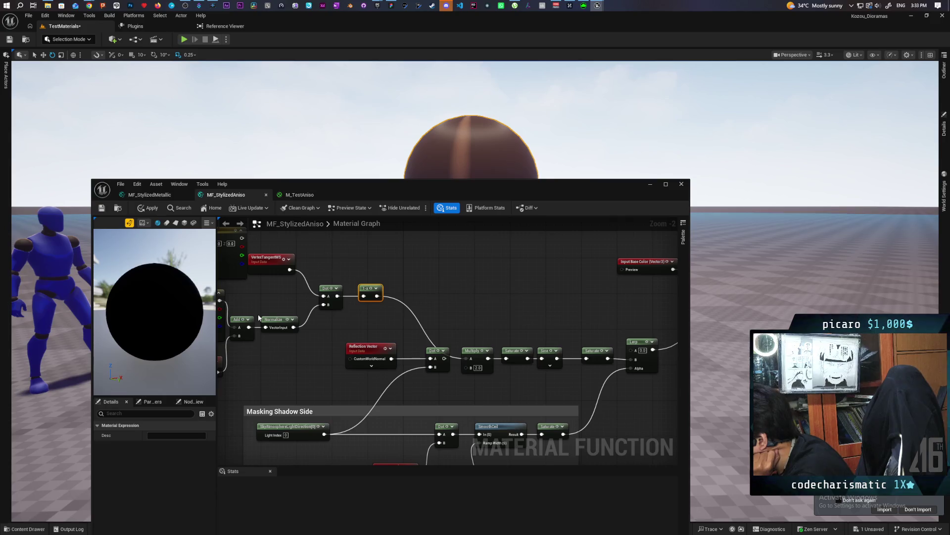
left_click_drag(226, 317, 138, 317)
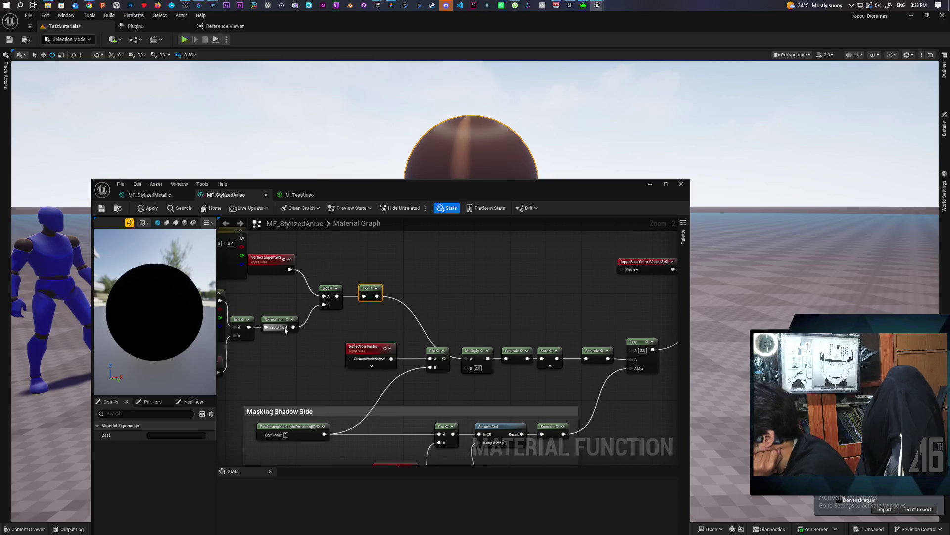
left_click_drag(284, 327, 424, 332)
left_click(359, 278)
mouse_move(359, 278)
left_mouse_down()
mouse_move(356, 263)
mouse_move(338, 263)
mouse_move(351, 269)
left_mouse_up()
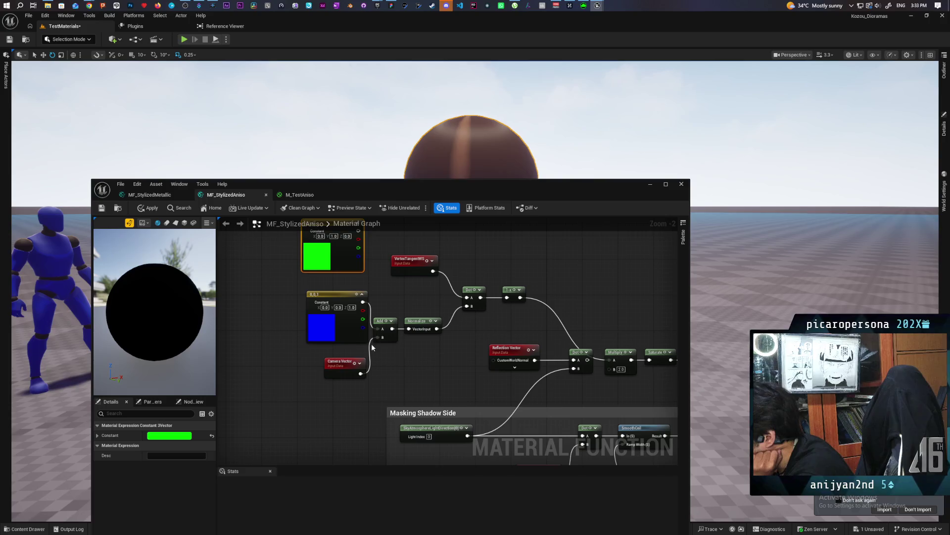
left_click_drag(420, 363, 383, 356)
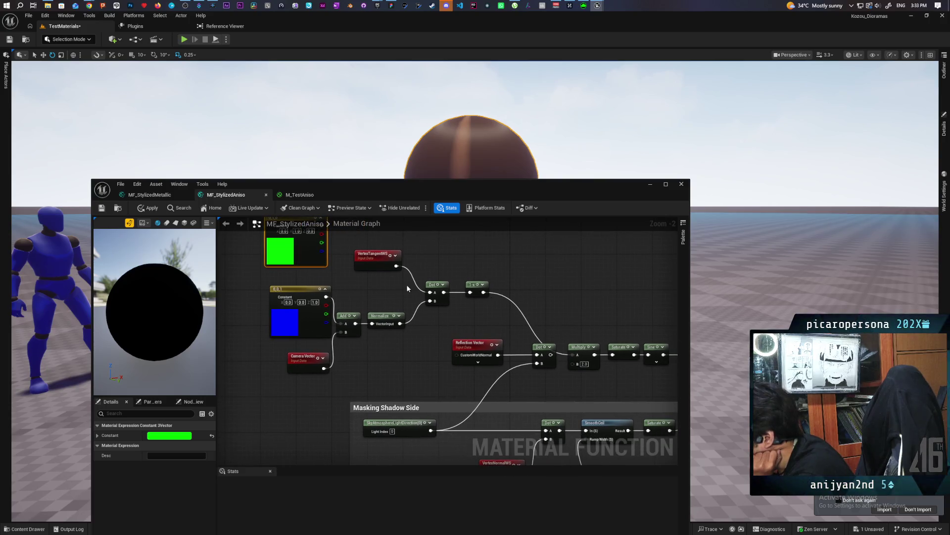
left_click_drag(255, 293, 399, 379)
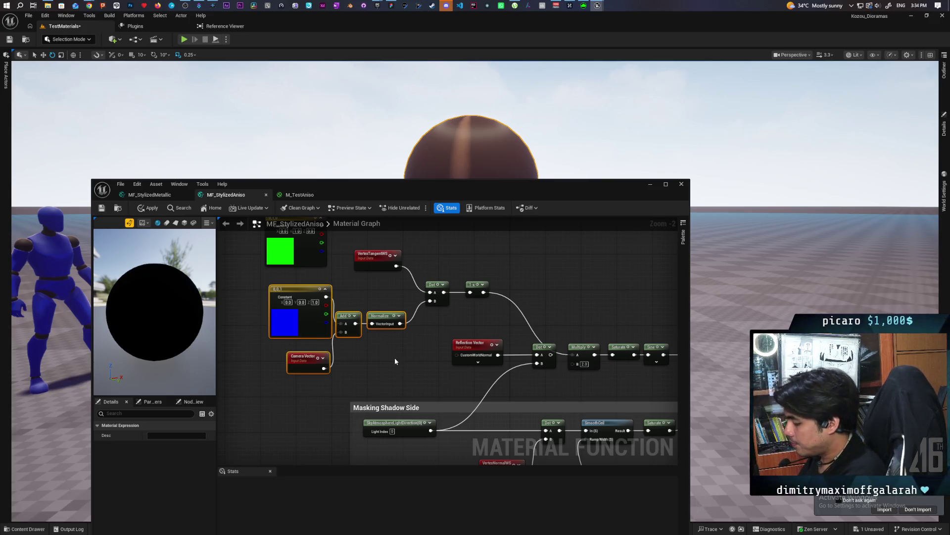
Add a comment around the selected nodes titled 'Half Vector'
type("c")
type("Hald")
key("BackSpace")
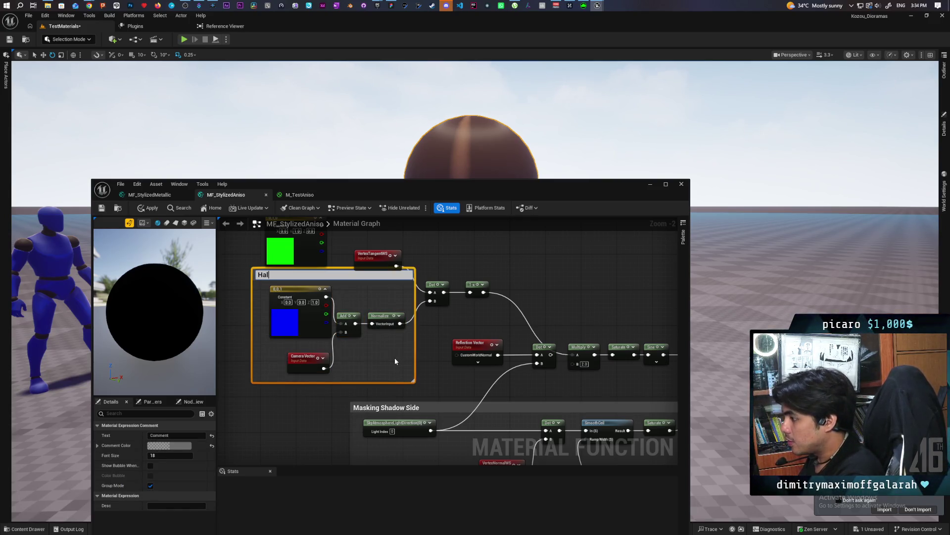
type("f Vector")
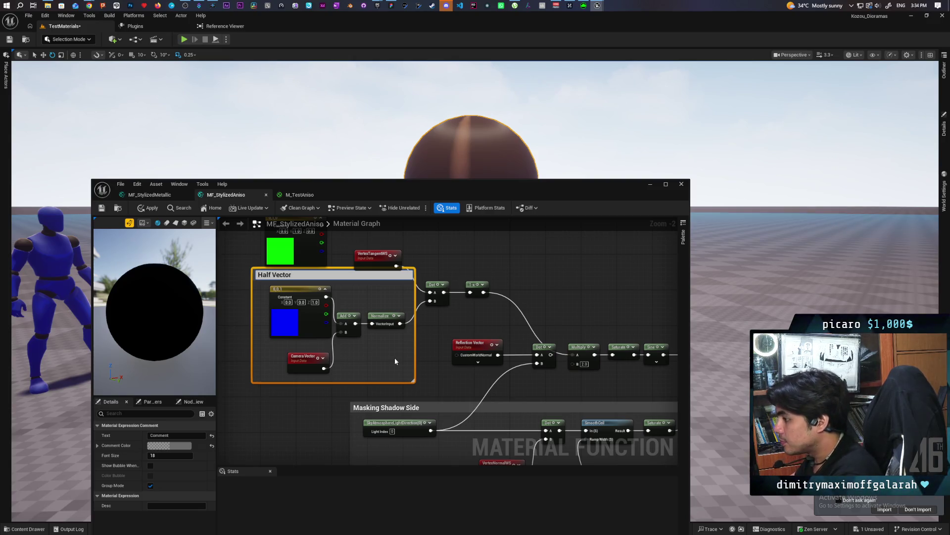
left_click(444, 273)
Move VertexTangentWS up slightly and preview the 1-x node's output
left_click_drag(454, 255, 453, 302)
left_click_drag(382, 301, 383, 282)
left_click(476, 288)
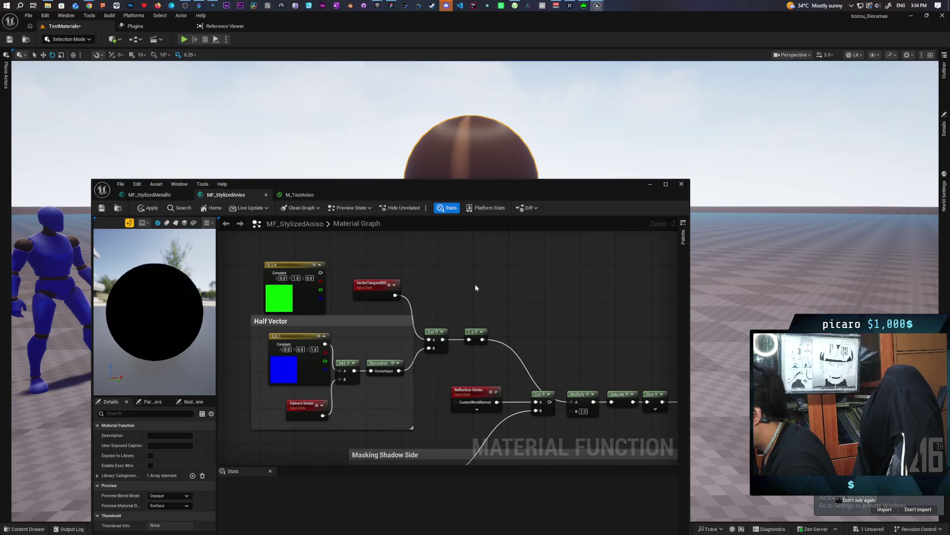
key("space")
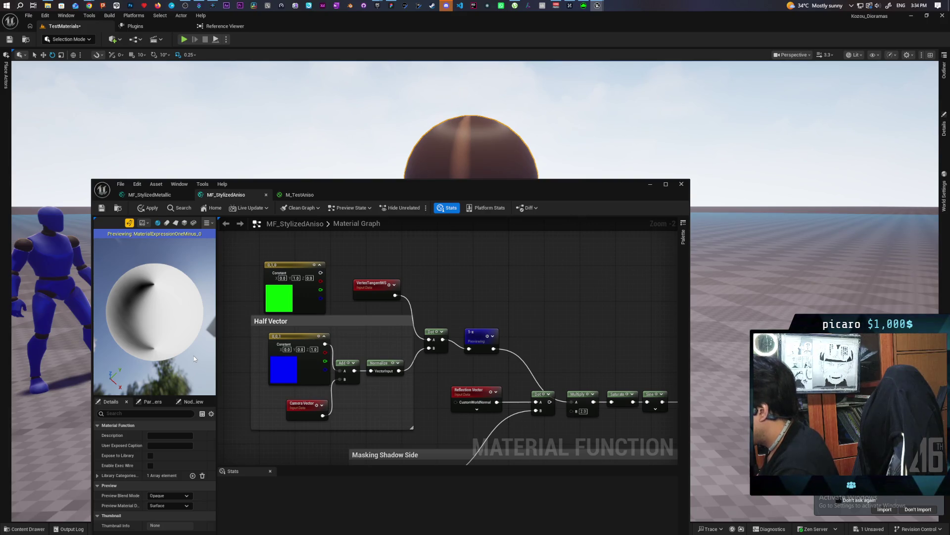
Switch the material preview to a cube and rotate it to inspect the 1-x shading
left_click(184, 223)
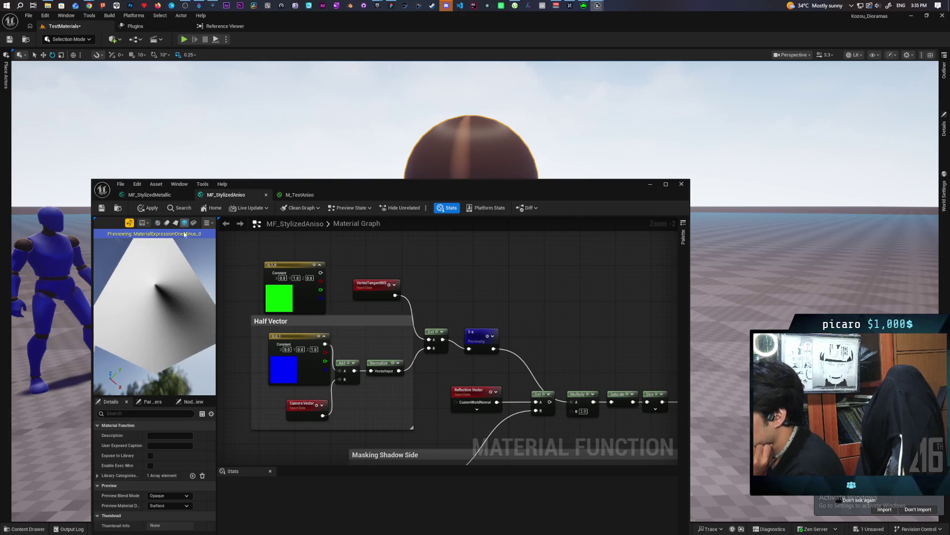
mouse_move(155, 317)
left_mouse_down()
mouse_move(123, 289)
mouse_move(127, 322)
mouse_move(139, 302)
mouse_move(97, 349)
left_mouse_up()
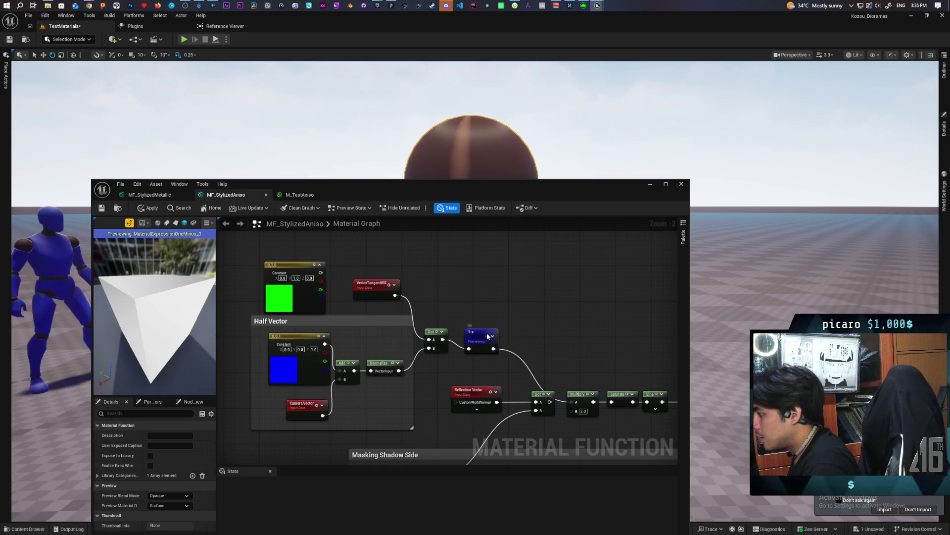
Move the 1-x node aside and insert a Power node fed by the Dot result
left_click_drag(488, 336, 520, 327)
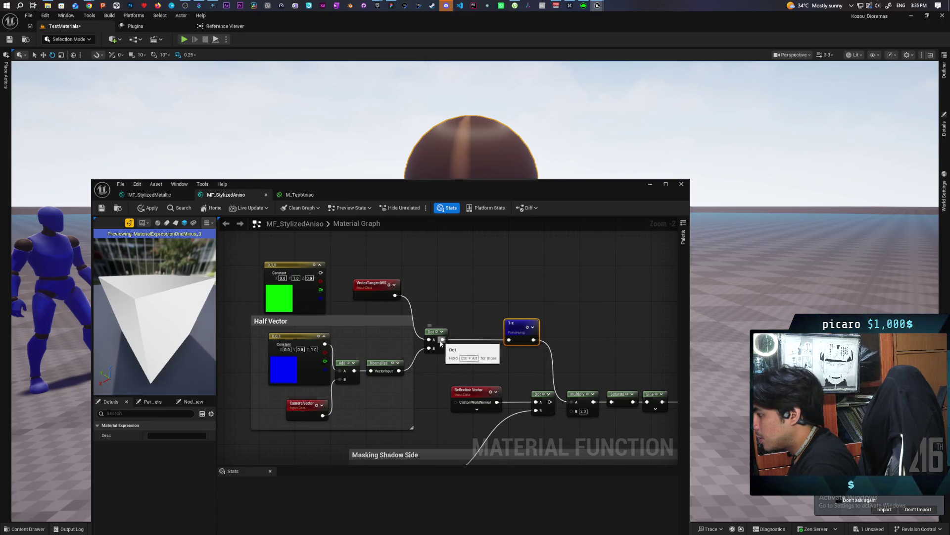
mouse_move(443, 339)
left_mouse_down()
mouse_move(464, 327)
mouse_move(549, 338)
mouse_move(480, 334)
left_mouse_up()
type("powe")
key("Return")
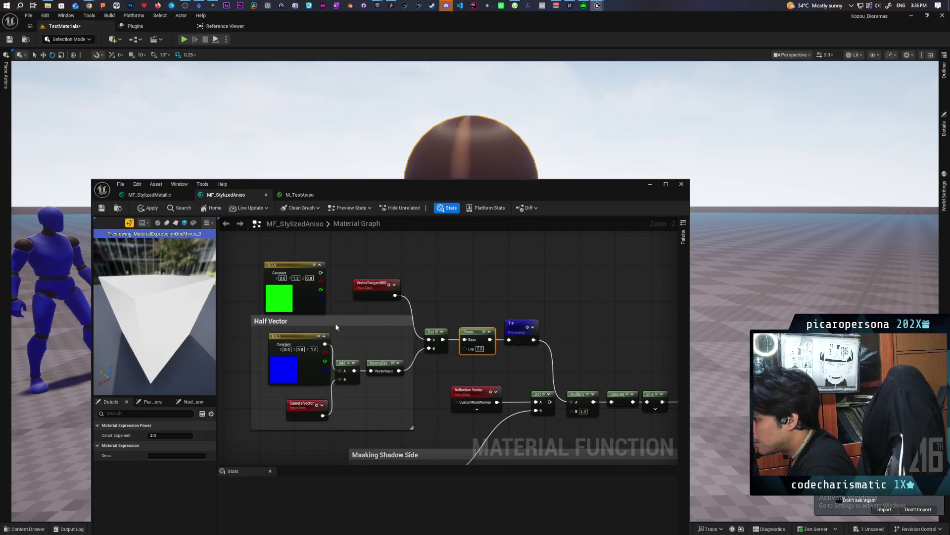
Switch the preview back to a sphere, orbit it, and apply the changes
mouse_move(149, 307)
left_mouse_down()
mouse_move(118, 312)
mouse_move(151, 308)
left_mouse_up()
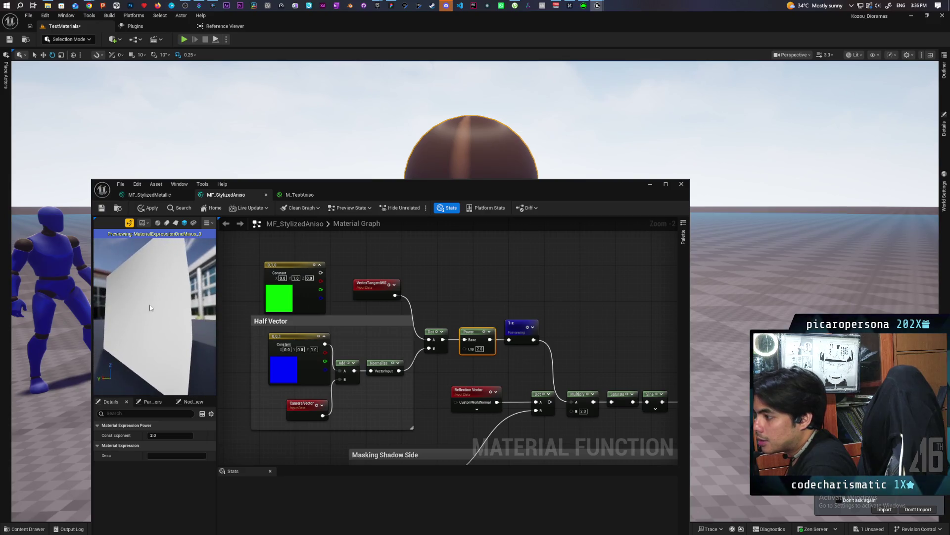
left_click(158, 223)
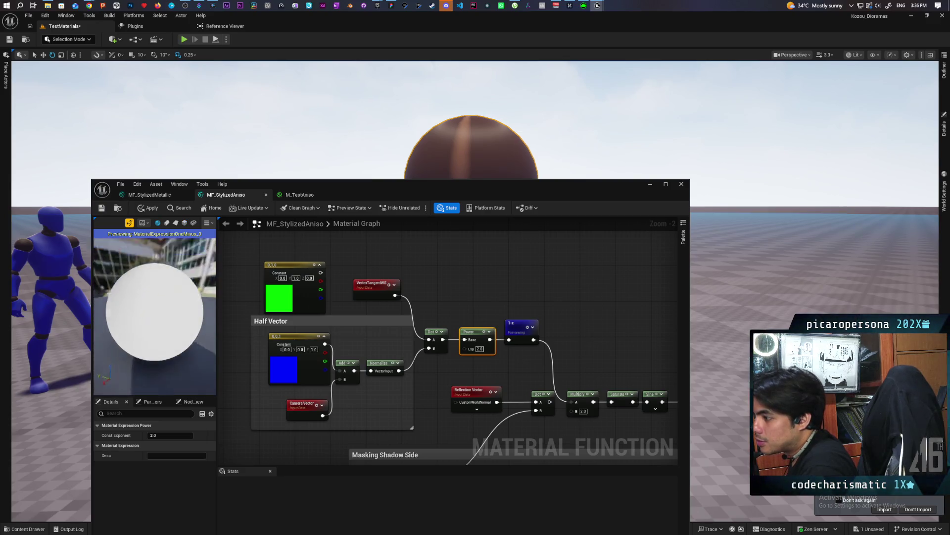
left_click_drag(155, 312, 154, 297)
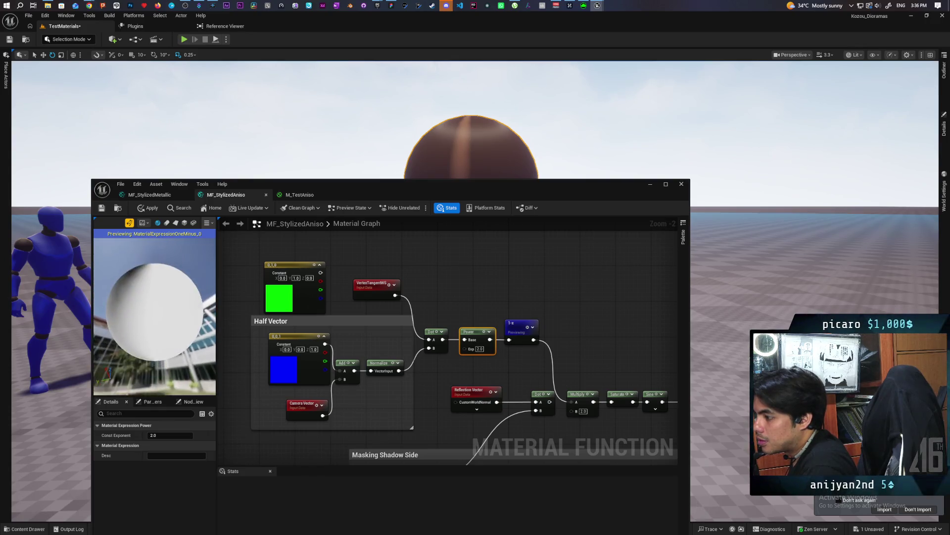
left_click_drag(193, 325, 192, 325)
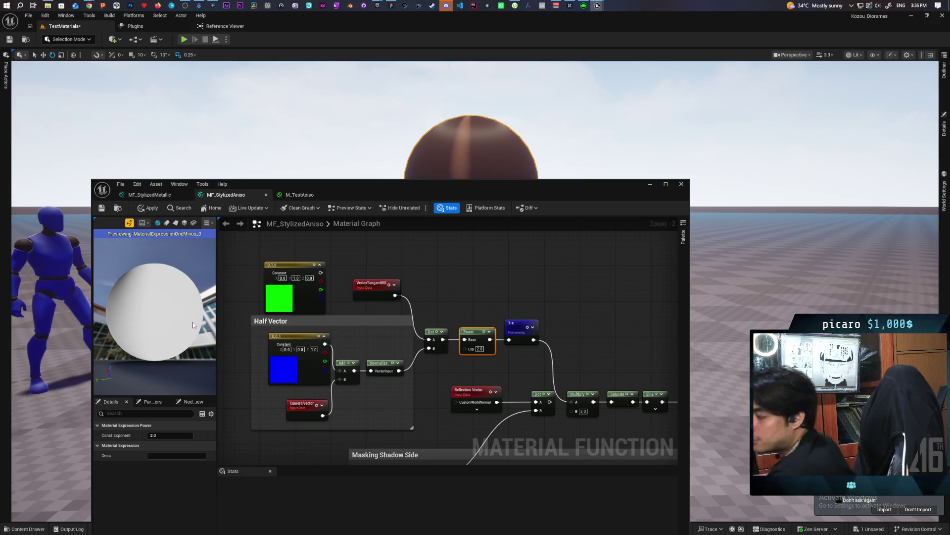
left_click_drag(191, 318, 168, 247)
left_click(148, 207)
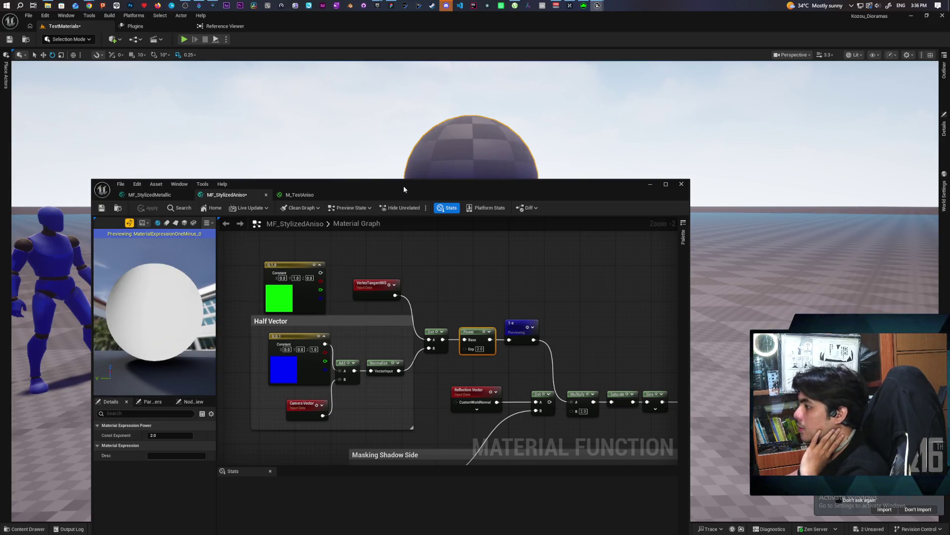
Lower the material editor, apply MF_StylizedAniso, and fly the level camera toward the recompiled sphere
mouse_move(403, 185)
left_mouse_down()
mouse_move(431, 268)
mouse_move(399, 281)
left_mouse_up()
mouse_move(474, 218)
left_mouse_down()
mouse_move(473, 245)
mouse_move(473, 196)
left_mouse_up()
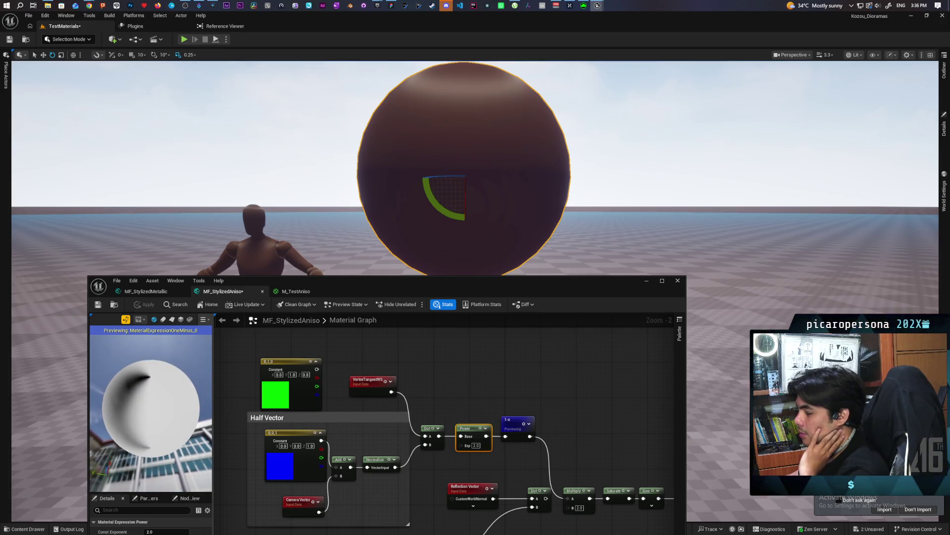
scroll(496, 398, "down", 2)
mouse_move(497, 398)
left_mouse_down()
mouse_move(427, 360)
mouse_move(421, 381)
mouse_move(445, 413)
mouse_move(397, 437)
left_mouse_up()
scroll(421, 381, "up", 1)
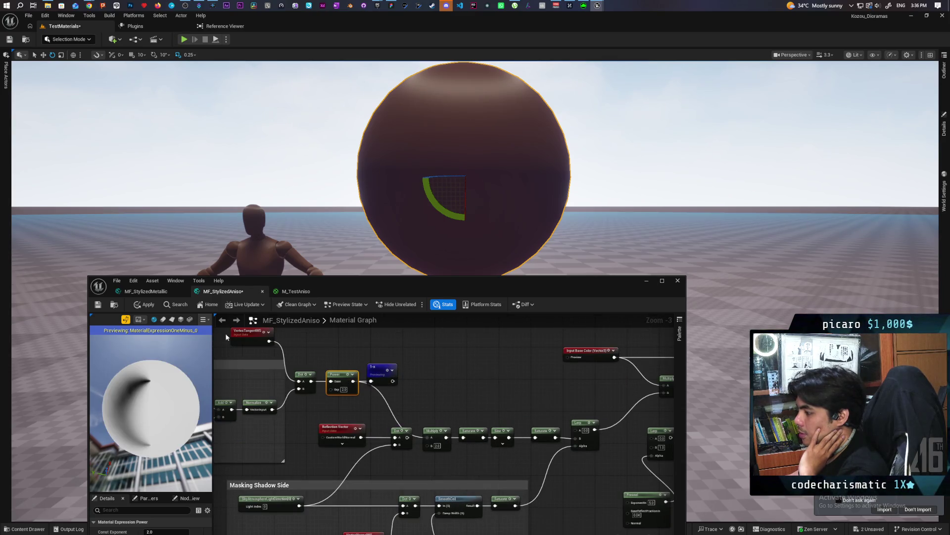
left_click(142, 307)
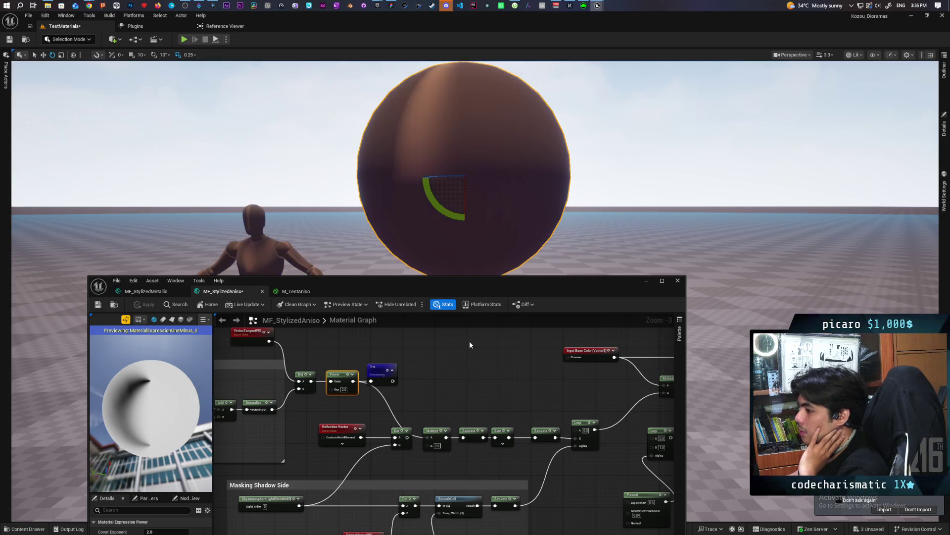
scroll(469, 198, "down", 5)
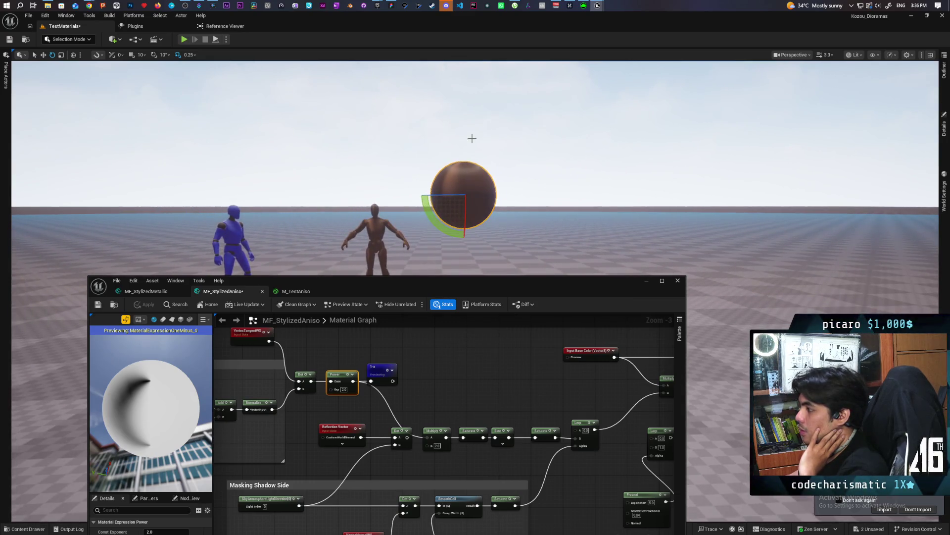
mouse_move(472, 138)
left_mouse_down()
mouse_move(475, 126)
mouse_move(485, 148)
mouse_move(517, 144)
mouse_move(522, 164)
mouse_move(495, 149)
mouse_move(525, 149)
mouse_move(500, 139)
mouse_move(452, 209)
left_mouse_up()
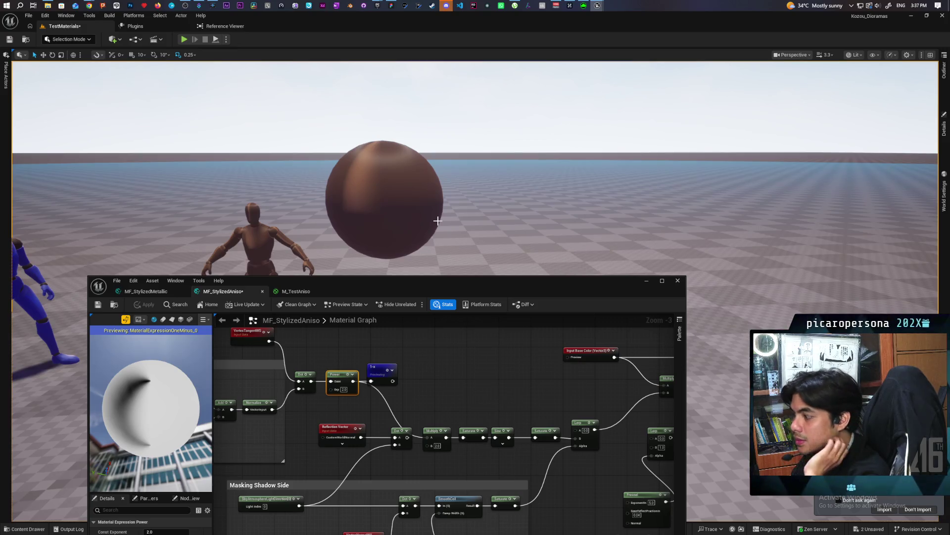
Move the green constant aside and locate the Half Vector's blue Constant near Masking Shadow Side
scroll(436, 399, "down", 2)
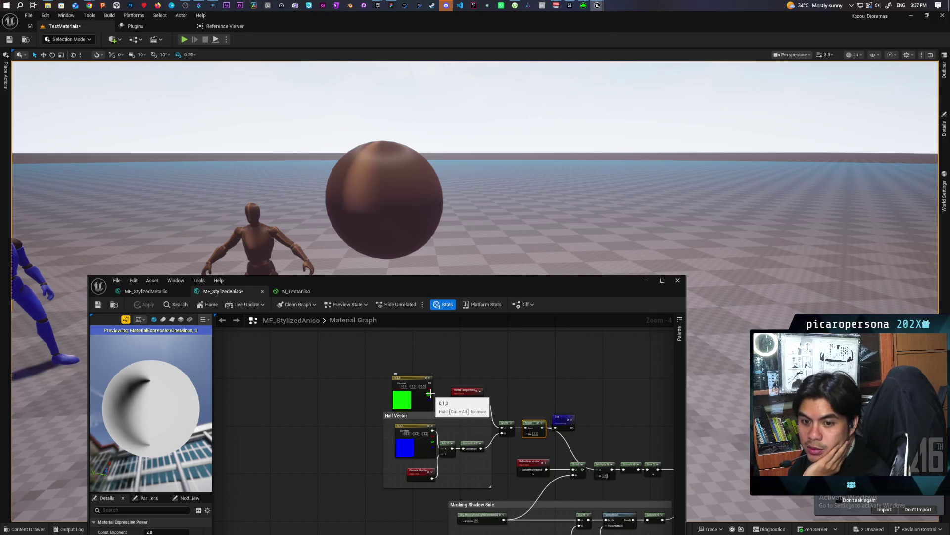
scroll(430, 394, "up", 3)
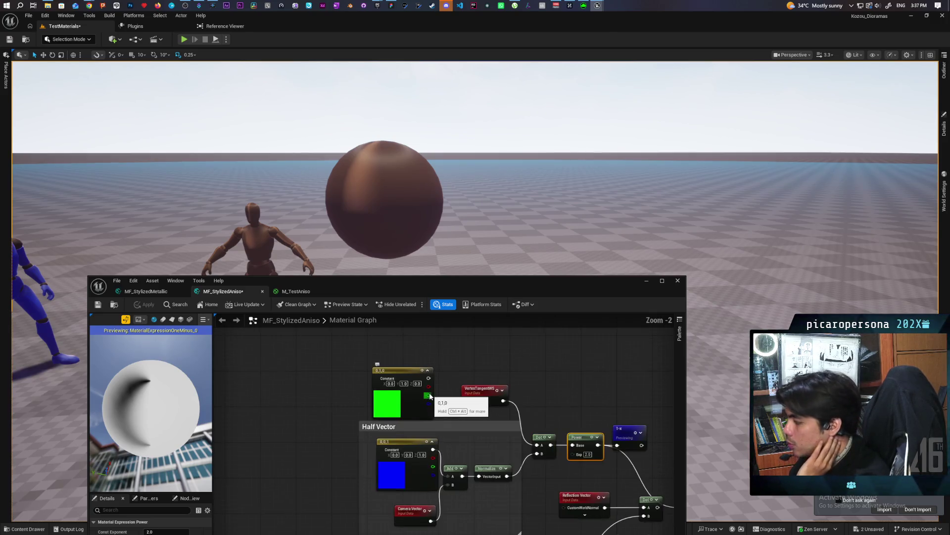
mouse_move(404, 365)
left_mouse_down()
mouse_move(273, 342)
mouse_move(310, 353)
left_mouse_up()
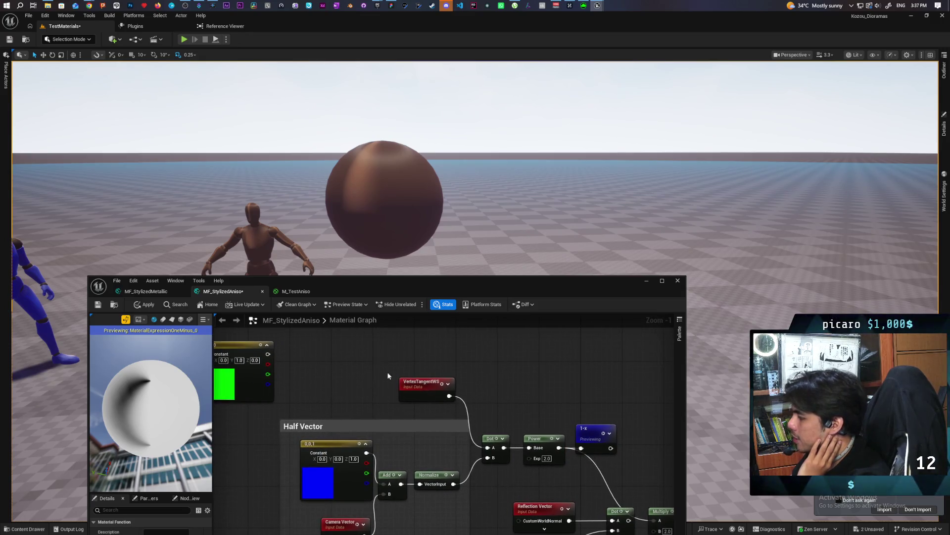
left_click_drag(379, 363, 463, 402)
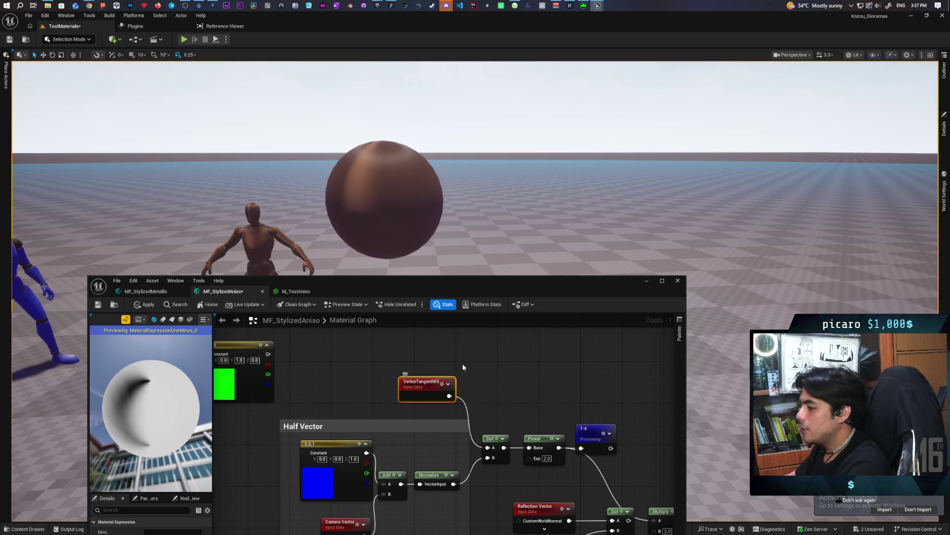
left_click_drag(453, 365, 549, 399)
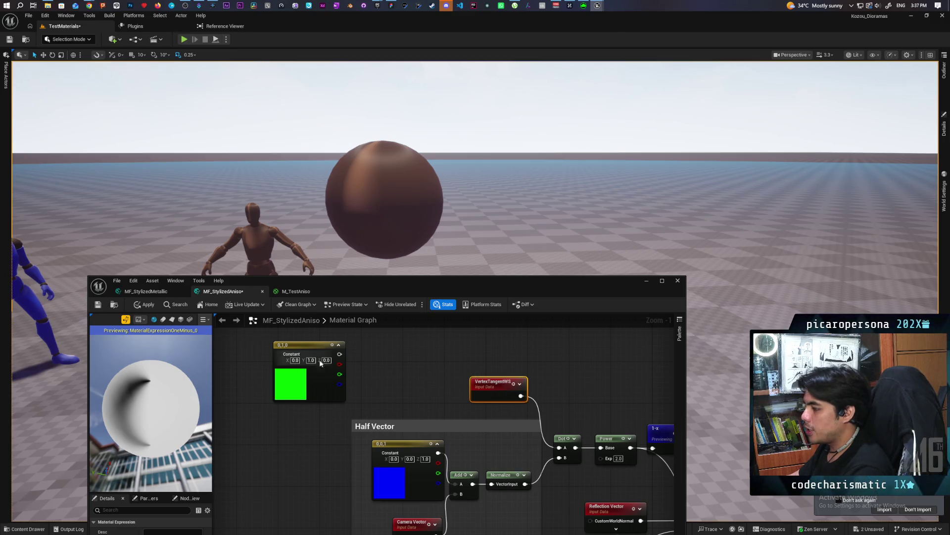
left_click_drag(276, 340, 388, 393)
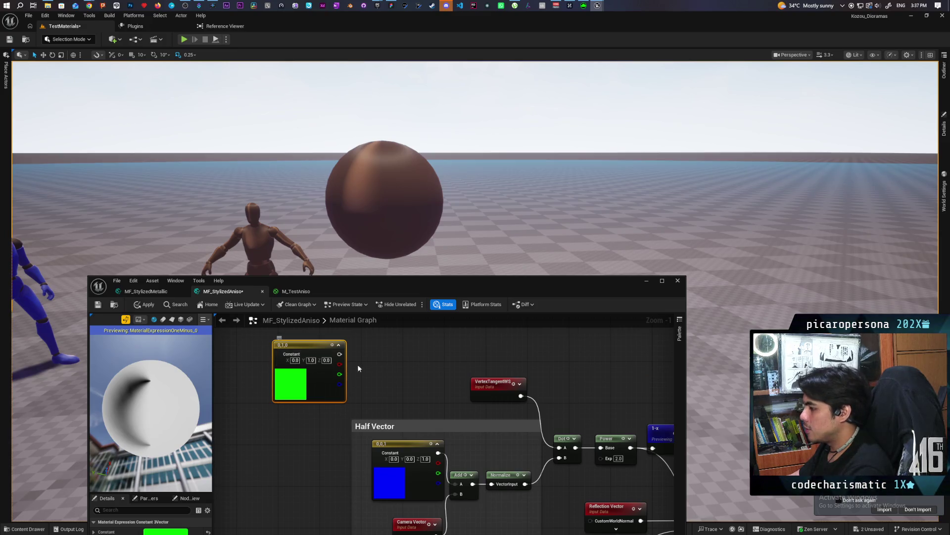
left_click_drag(358, 368, 317, 369)
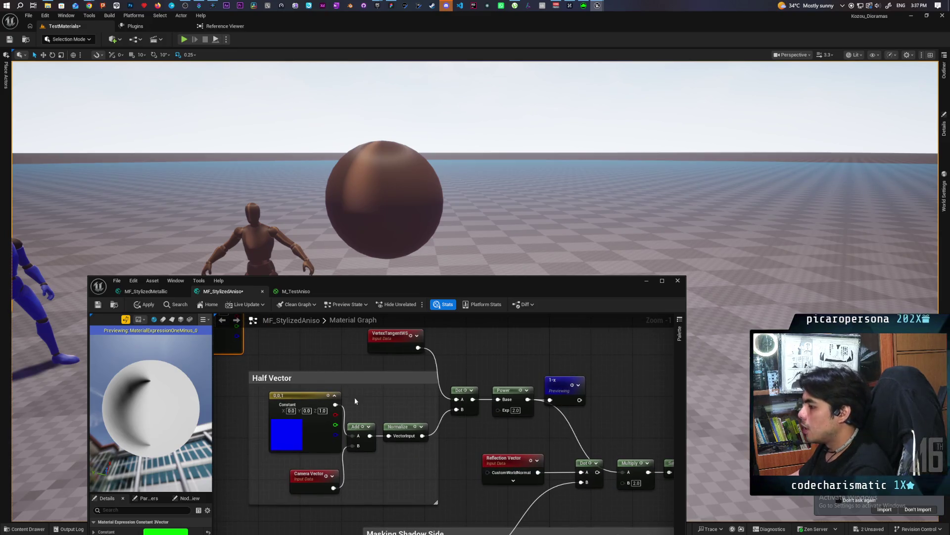
scroll(327, 391, "up", 1)
left_click_drag(384, 421, 414, 388)
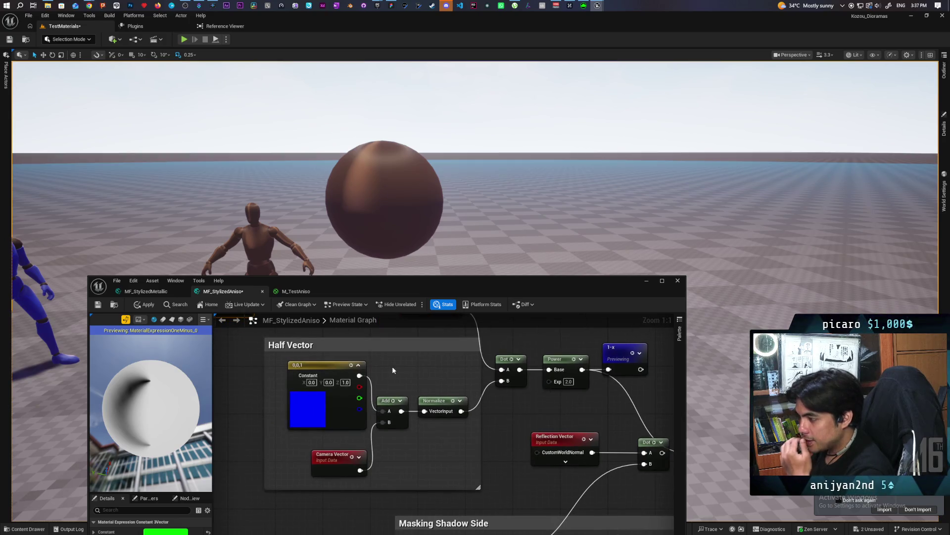
left_click(392, 367)
left_click_drag(283, 389, 254, 396)
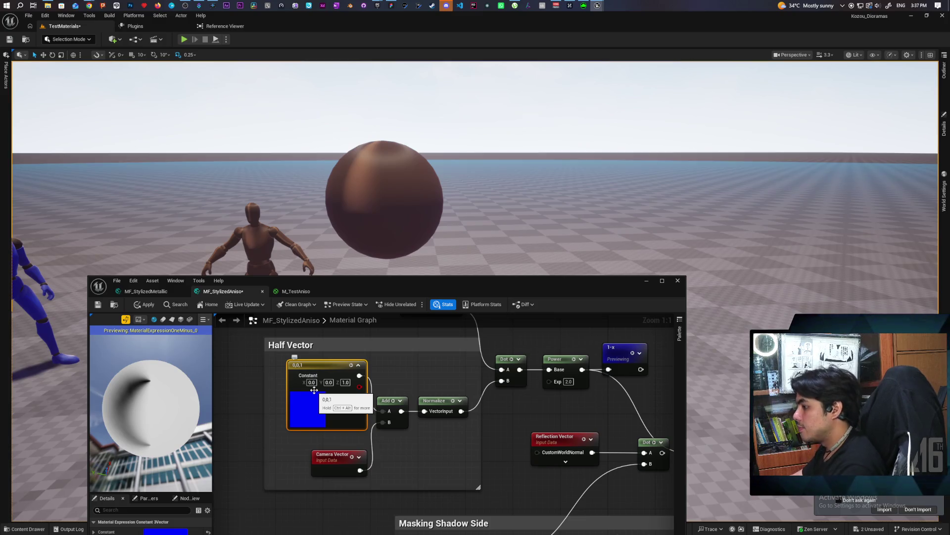
mouse_move(405, 366)
left_mouse_down()
mouse_move(318, 391)
mouse_move(320, 399)
left_mouse_up()
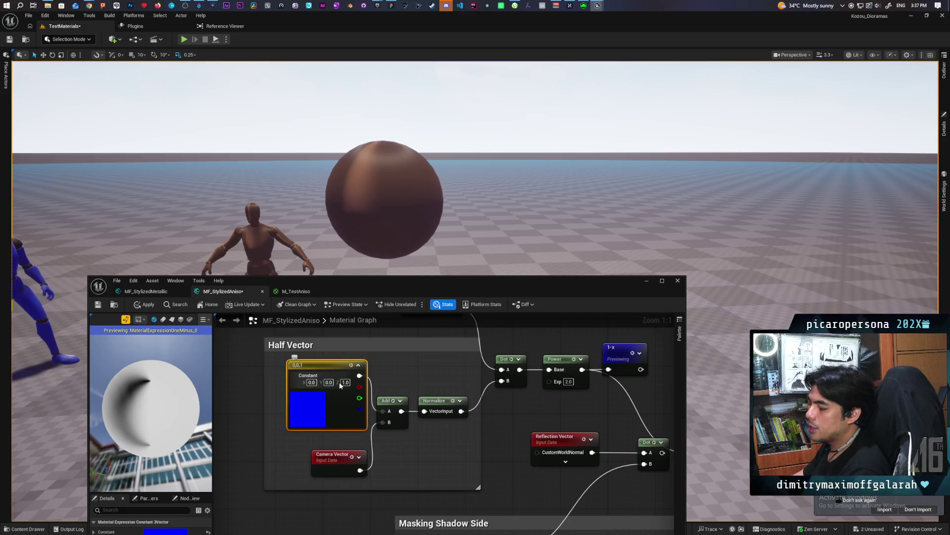
left_click_drag(409, 371, 291, 389)
mouse_move(416, 383)
left_mouse_down()
mouse_move(391, 431)
mouse_move(317, 396)
mouse_move(297, 424)
mouse_move(338, 361)
mouse_move(389, 445)
mouse_move(297, 384)
mouse_move(303, 412)
mouse_move(303, 399)
mouse_move(336, 430)
left_mouse_up()
scroll(338, 361, "down", 3)
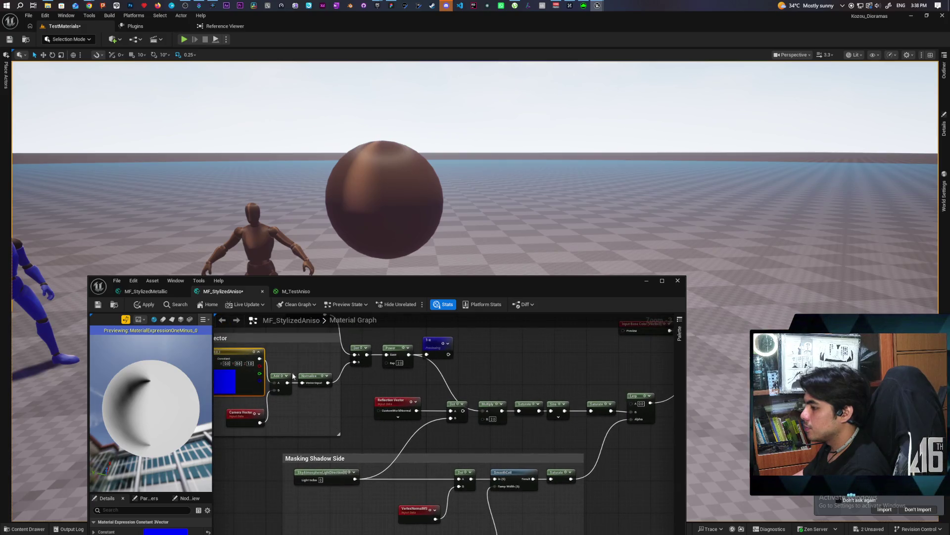
Connect the blue 0,0,1 constant into the Masking Shadow Side Dot and apply the graph
mouse_move(258, 359)
left_mouse_down()
mouse_move(470, 483)
mouse_move(487, 451)
mouse_move(460, 439)
left_mouse_up()
scroll(462, 441, "down", 3)
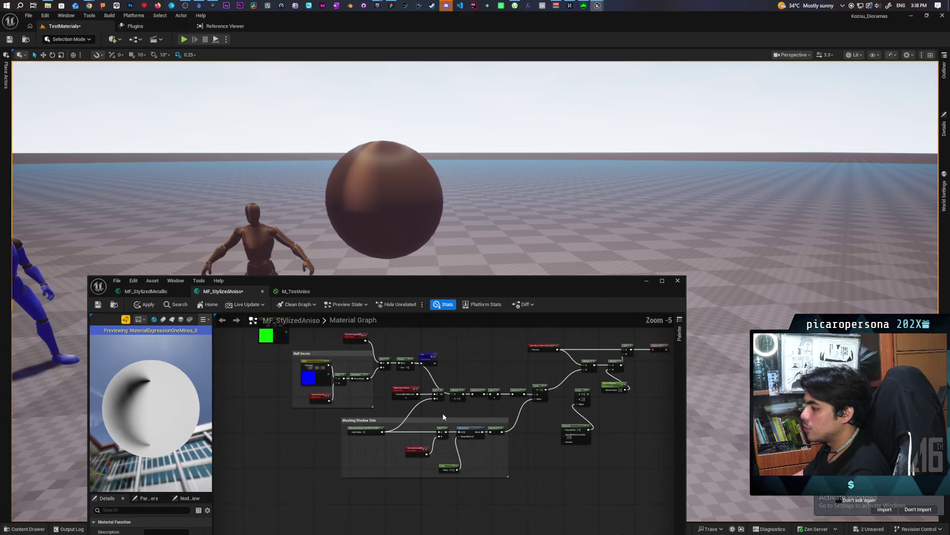
right_click(443, 413)
mouse_move(328, 380)
left_mouse_down()
mouse_move(389, 387)
mouse_move(441, 436)
left_mouse_up()
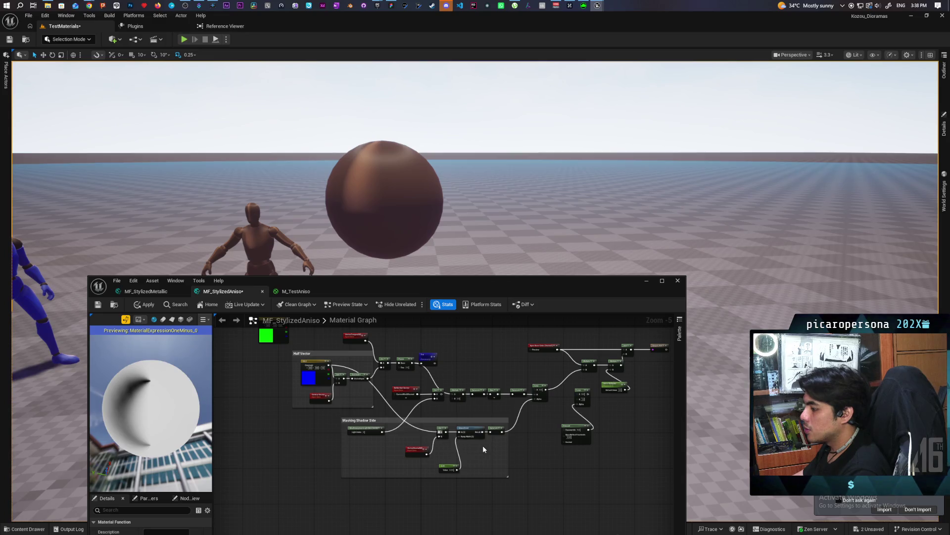
left_click(144, 304)
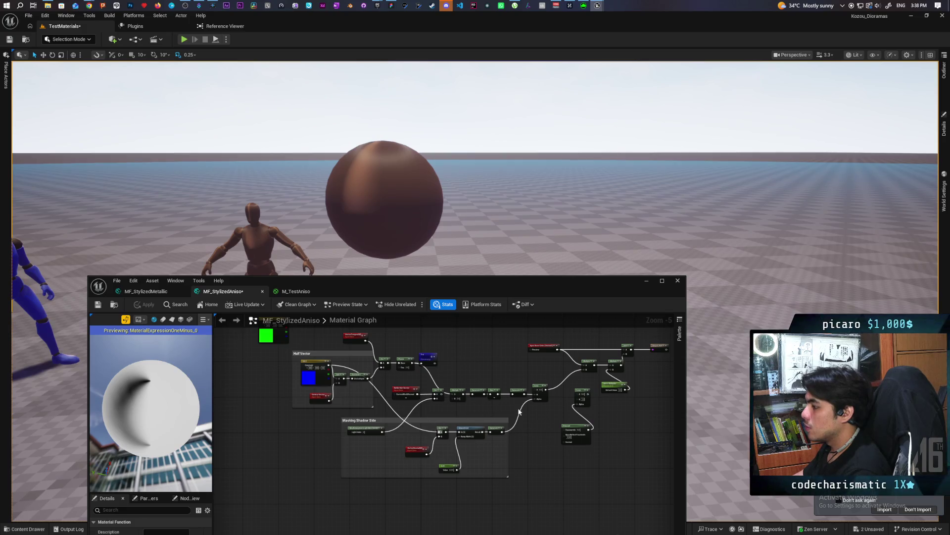
scroll(435, 427, "up", 2)
mouse_move(520, 419)
left_mouse_down()
mouse_move(484, 437)
mouse_move(473, 427)
left_mouse_up()
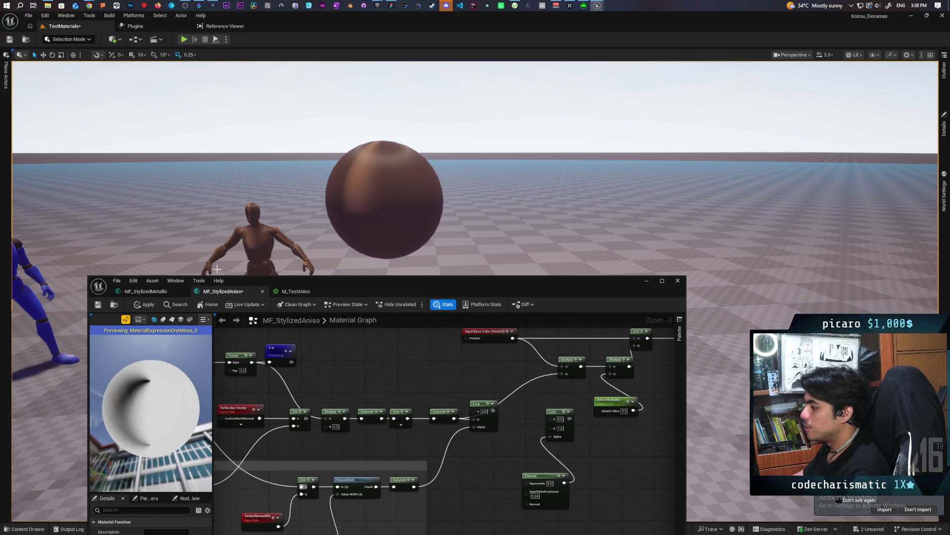
left_click(144, 304)
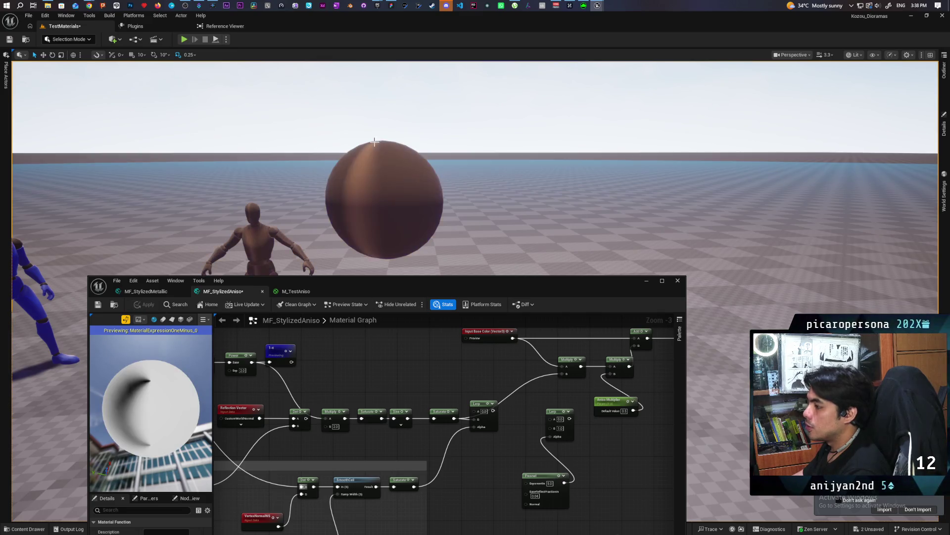
Fly the level camera toward the sphere, then jump back and select the Half Vector Constant
mouse_move(393, 240)
left_mouse_down()
mouse_move(442, 229)
mouse_move(454, 214)
mouse_move(454, 227)
mouse_move(456, 208)
mouse_move(475, 200)
mouse_move(448, 202)
mouse_move(450, 241)
left_mouse_up()
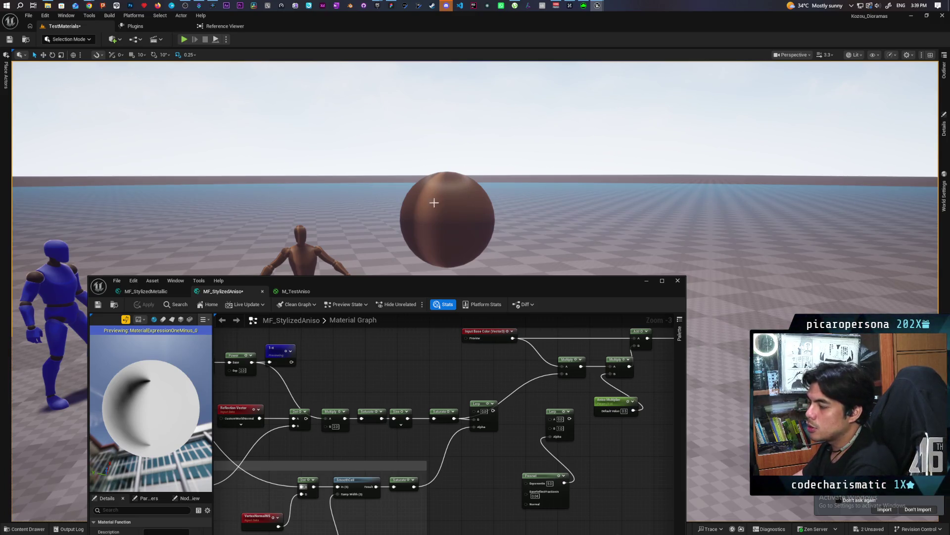
key("alt+Left")
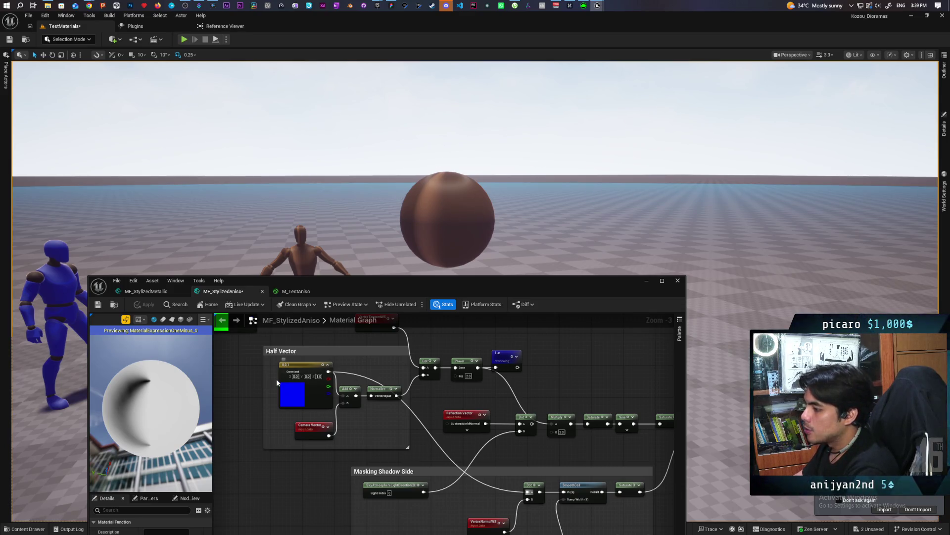
left_click(298, 388)
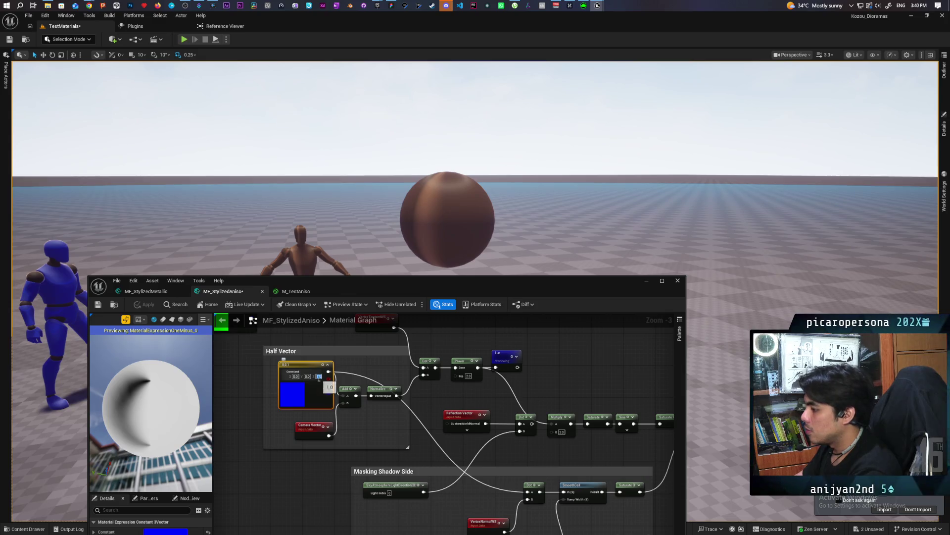
Set the Half Vector constant to X 1, Y 1, Z 0 and apply it
left_click(318, 376)
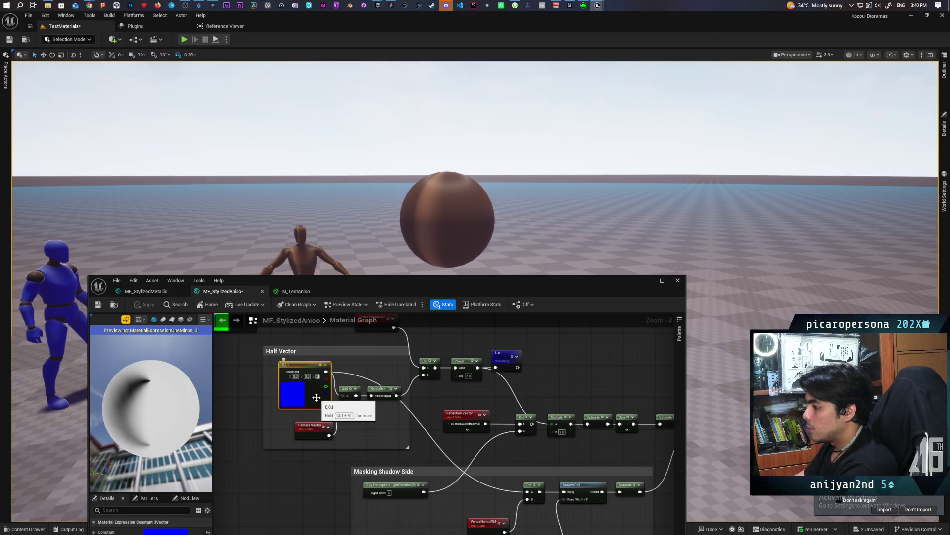
type("0")
key("Return")
type("1")
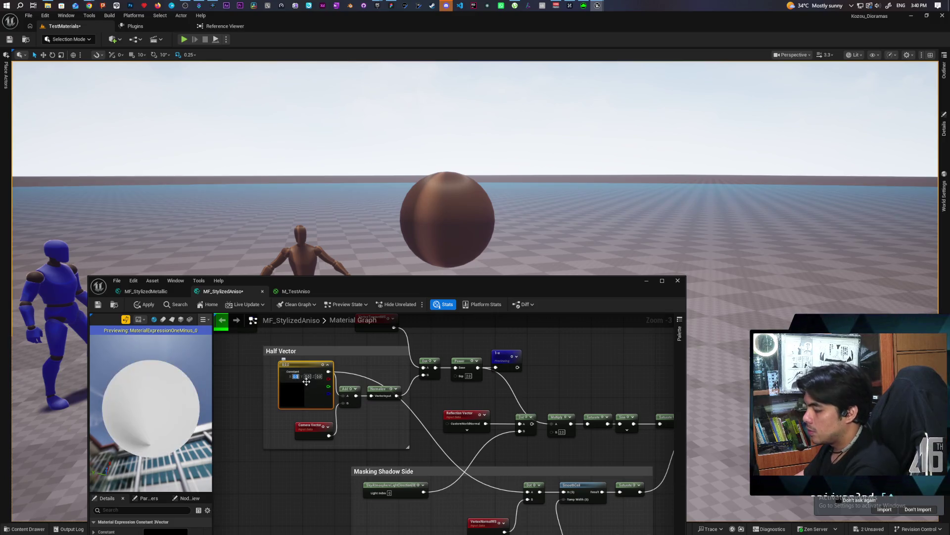
key("Return")
type("1")
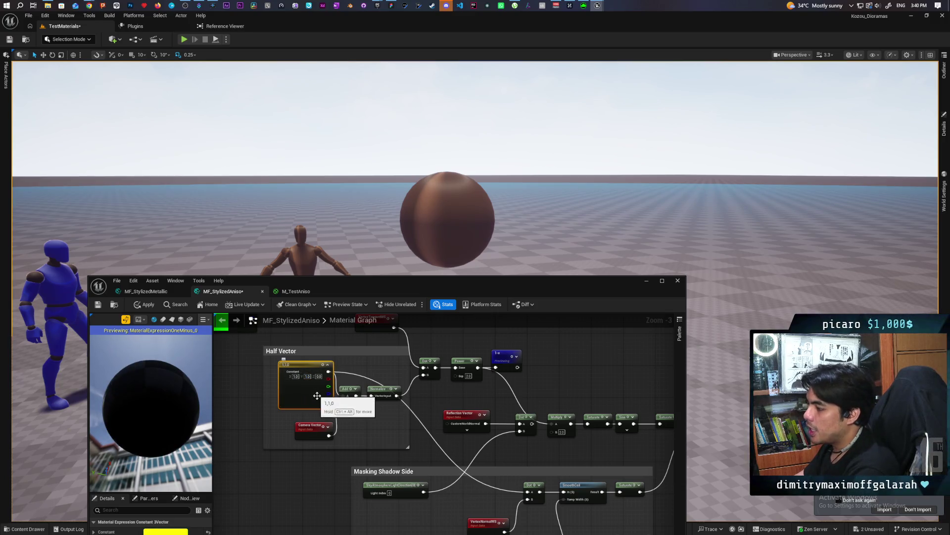
key("Return")
left_click(145, 305)
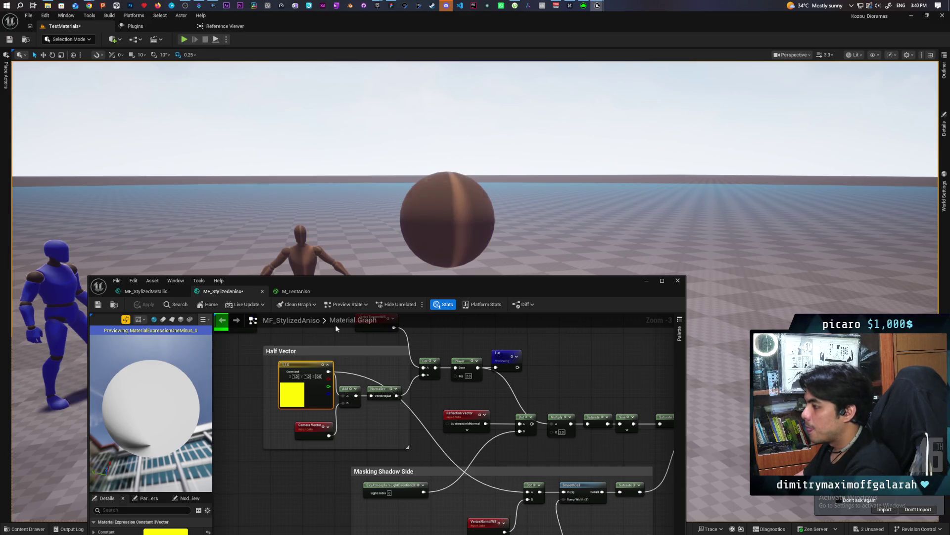
mouse_move(461, 198)
left_mouse_down()
mouse_move(461, 212)
mouse_move(422, 202)
mouse_move(426, 188)
left_mouse_up()
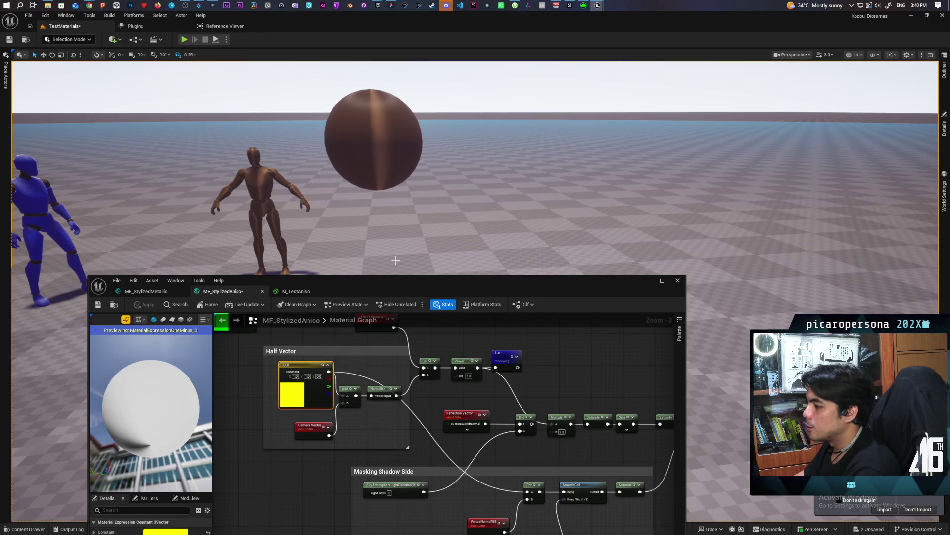
left_click_drag(395, 259, 396, 237)
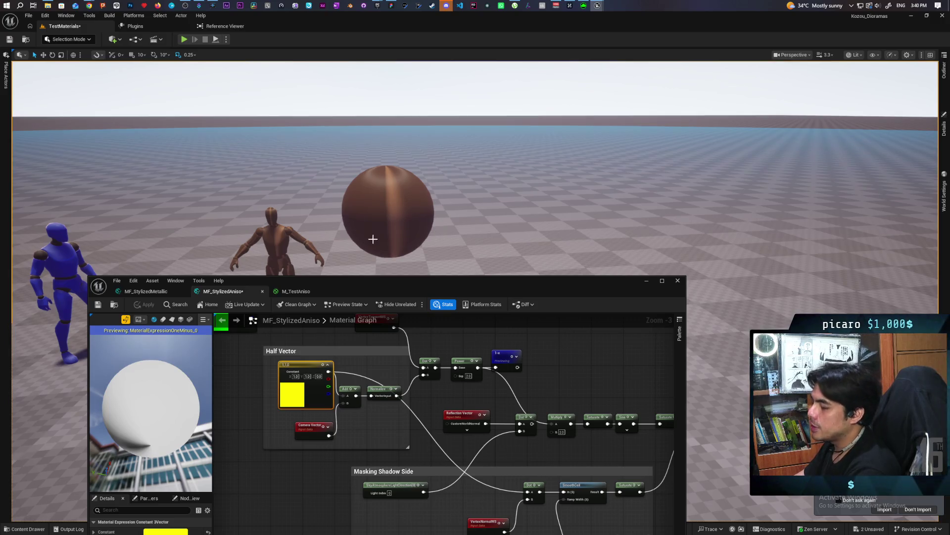
scroll(392, 353, "up", 1)
scroll(392, 352, "down", 2)
scroll(346, 371, "up", 5)
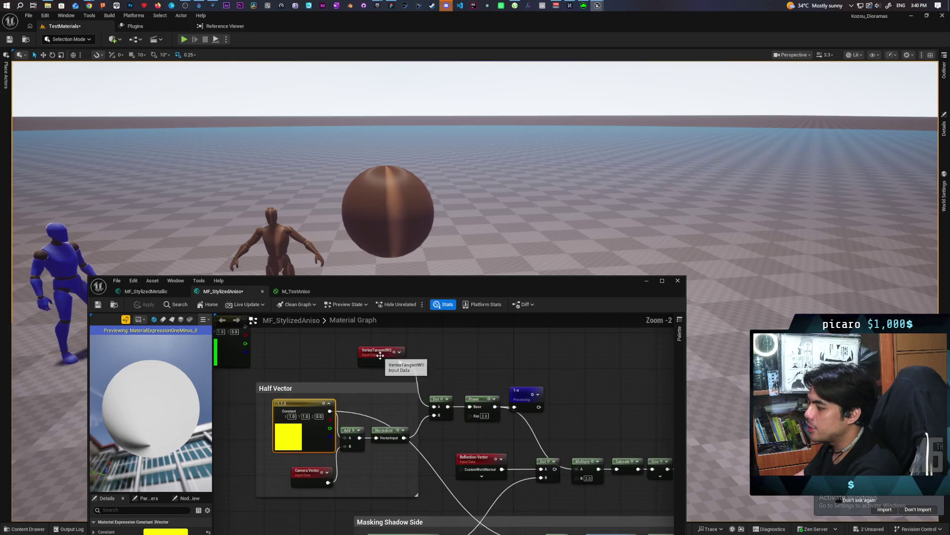
left_click(354, 363)
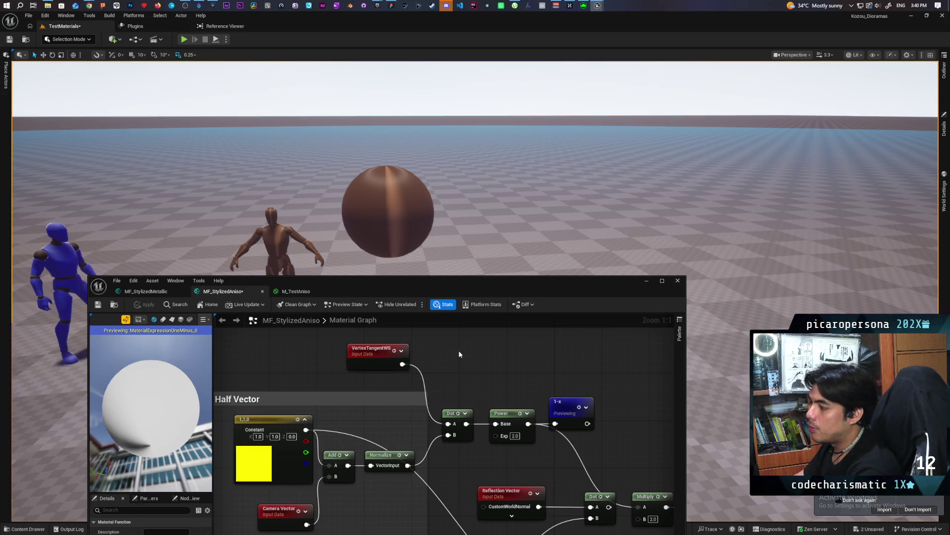
left_click_drag(453, 364, 445, 387)
left_click(446, 387)
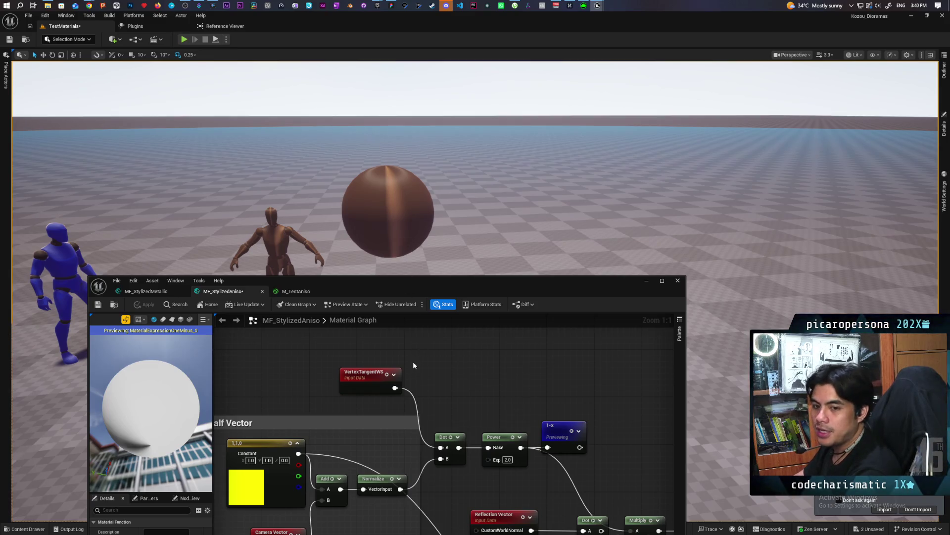
left_click_drag(289, 393, 338, 365)
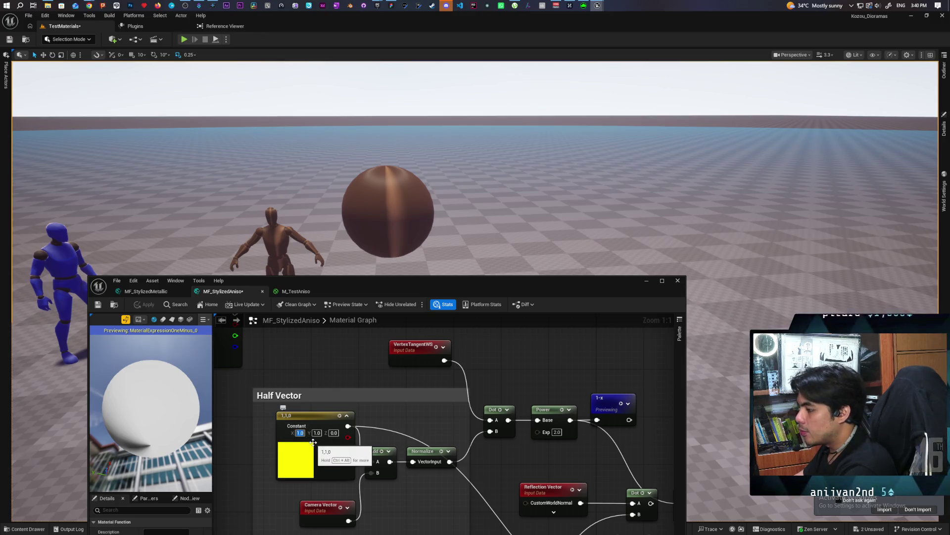
mouse_move(380, 485)
left_mouse_down()
mouse_move(352, 457)
mouse_move(328, 394)
mouse_move(243, 355)
mouse_move(394, 450)
mouse_move(392, 384)
mouse_move(362, 326)
mouse_move(333, 399)
mouse_move(291, 346)
left_mouse_up()
scroll(328, 394, "down", 2)
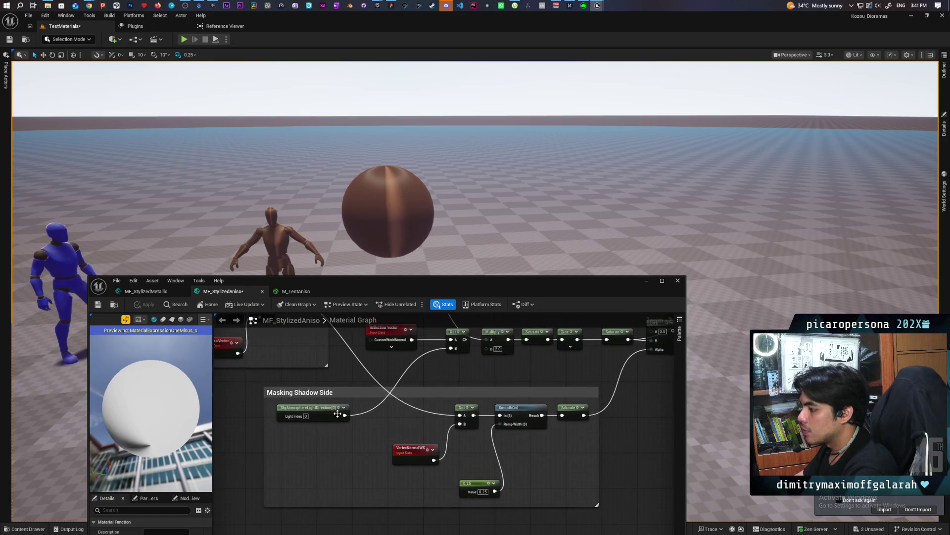
mouse_move(345, 415)
left_mouse_down()
mouse_move(469, 411)
mouse_move(515, 446)
left_mouse_up()
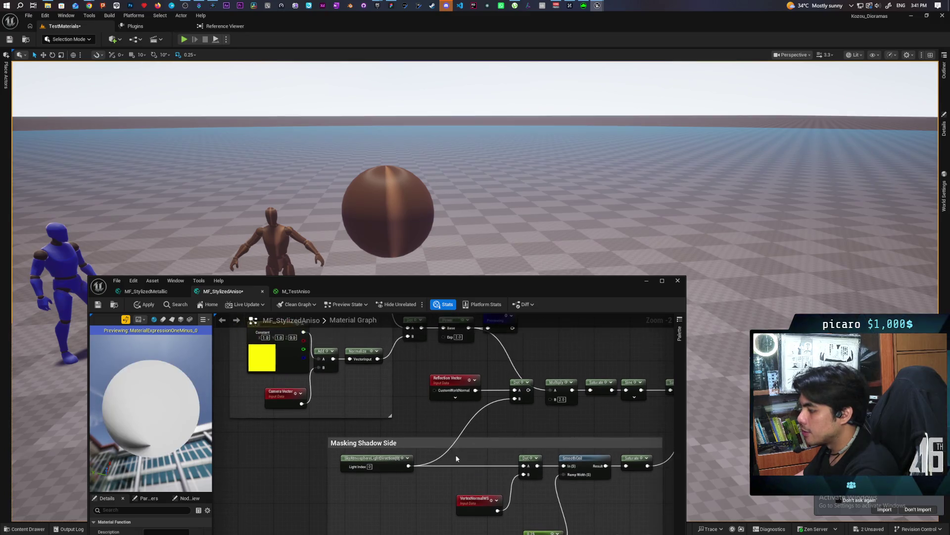
Wire SkyAtmosphereLightDirection into the Half Vector Add node's B input and apply the function
left_click_drag(408, 466, 319, 366)
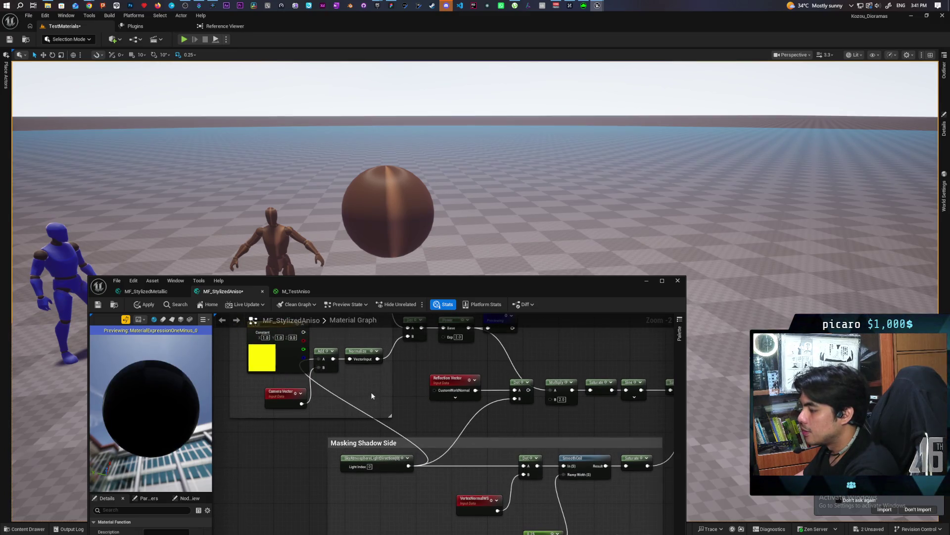
left_click(143, 304)
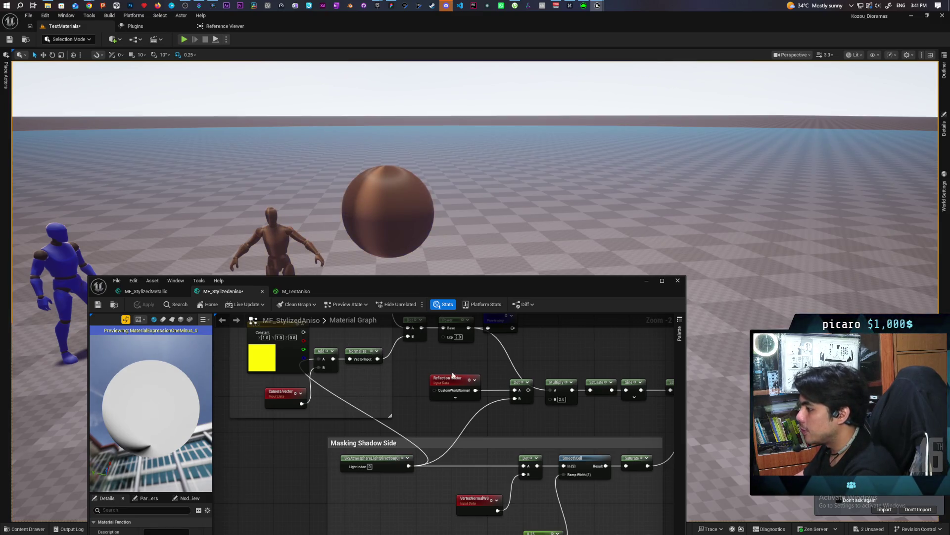
scroll(370, 355, "down", 2)
In M_TestAniso, disconnect the 0.8 constant from Anisotropy, apply, and save all packages
left_click(295, 291)
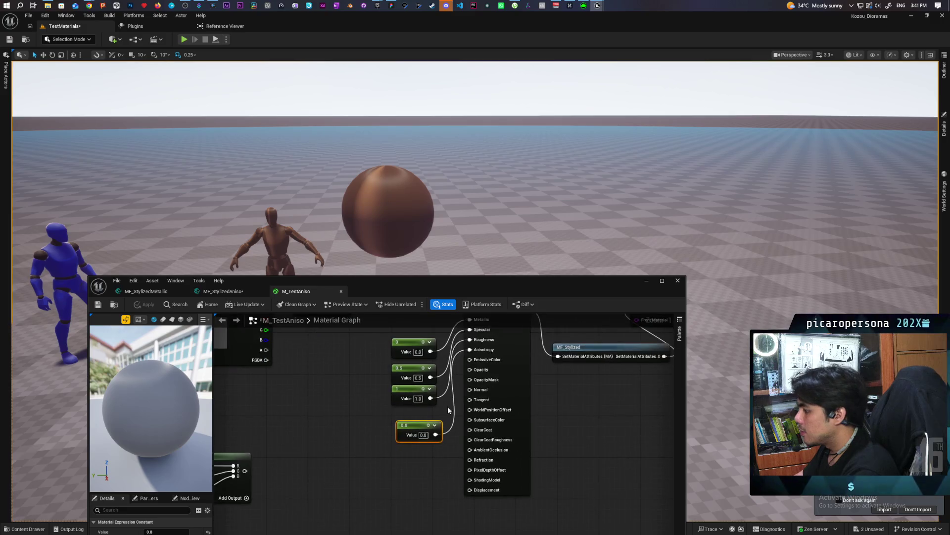
left_click(448, 406, "alt")
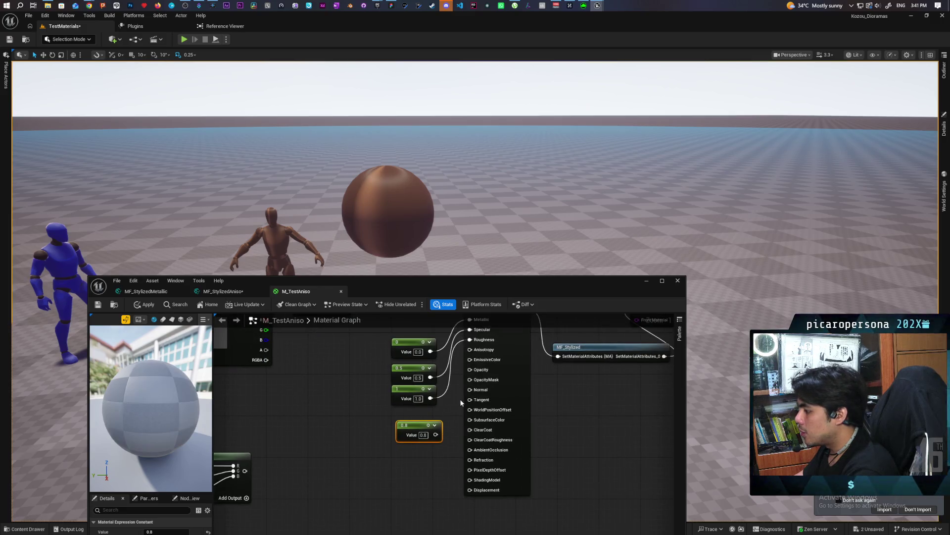
left_click(157, 303)
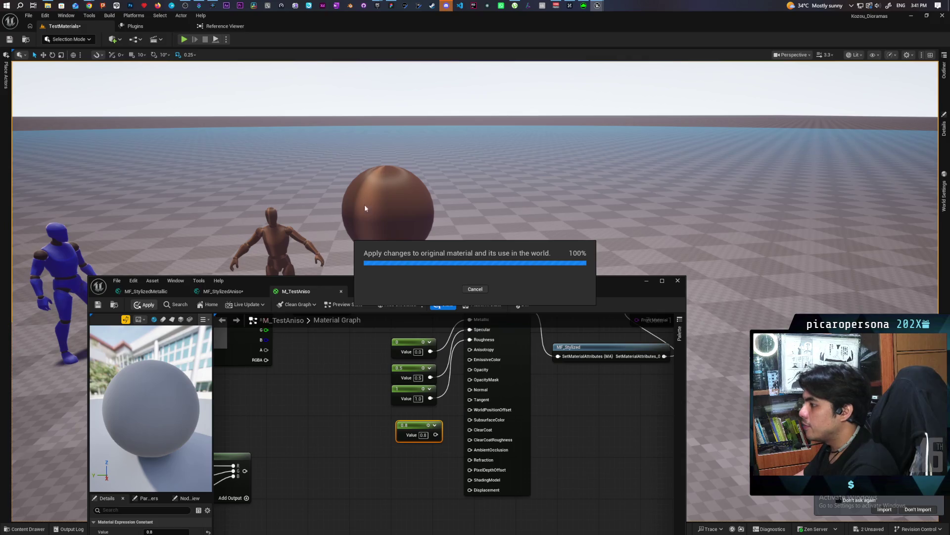
key("ctrl+shift+s")
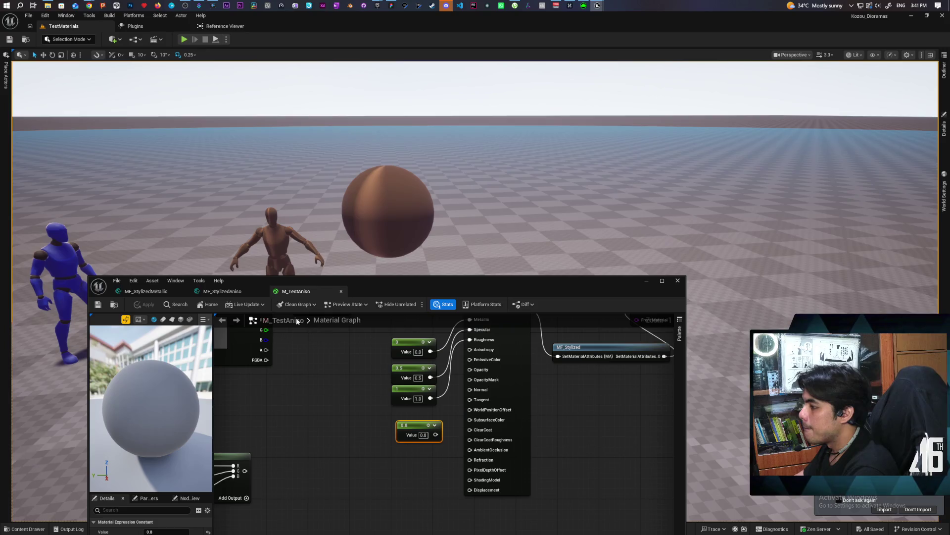
left_click(228, 293)
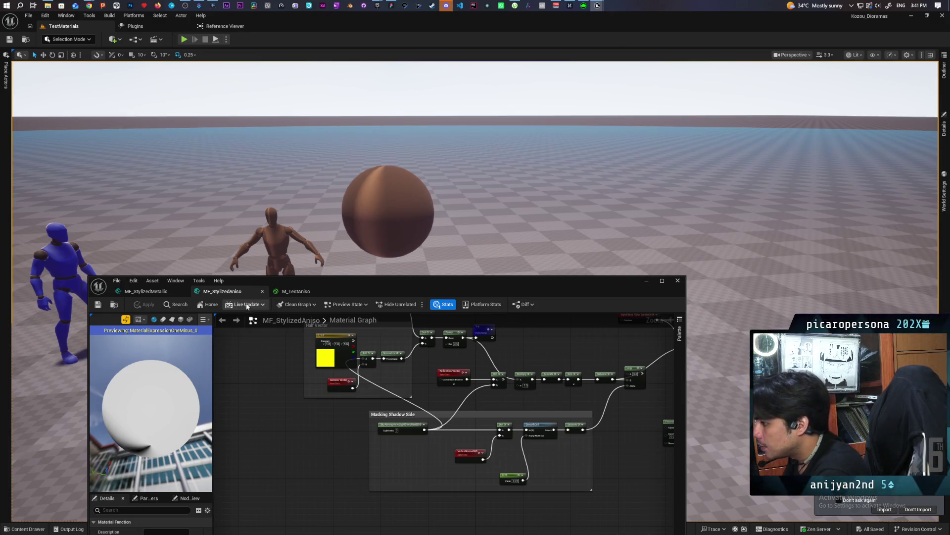
Zoom the MF_StylizedAniso graph out and back in around the Half Vector group
scroll(295, 352, "down", 3)
scroll(399, 372, "up", 3)
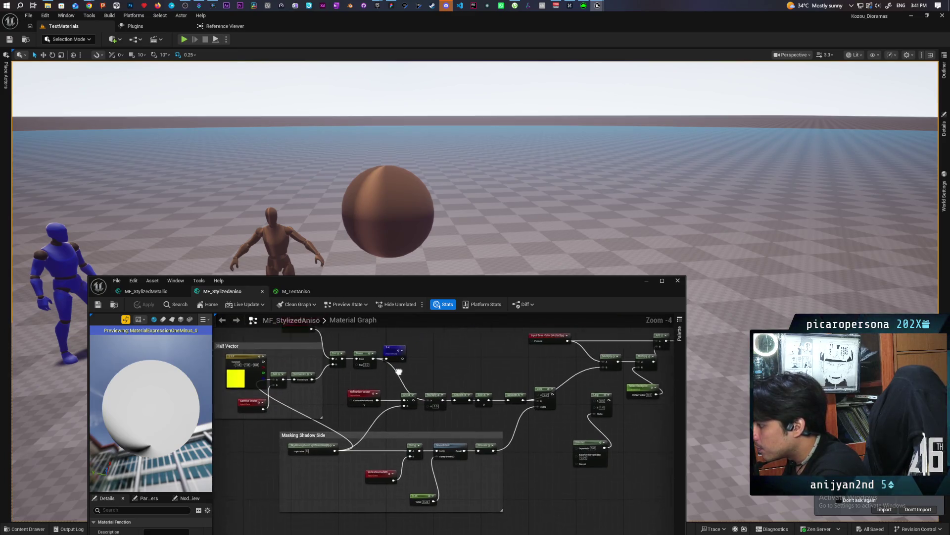
scroll(399, 372, "up", 2)
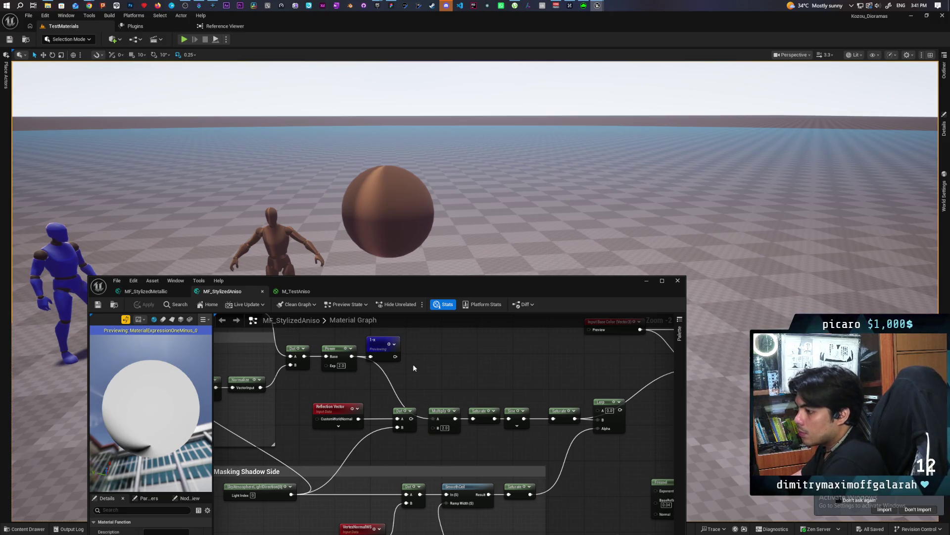
Pan and zoom the graph to frame the Half Vector comment and VertexTangentWS node
left_click_drag(413, 366, 451, 366)
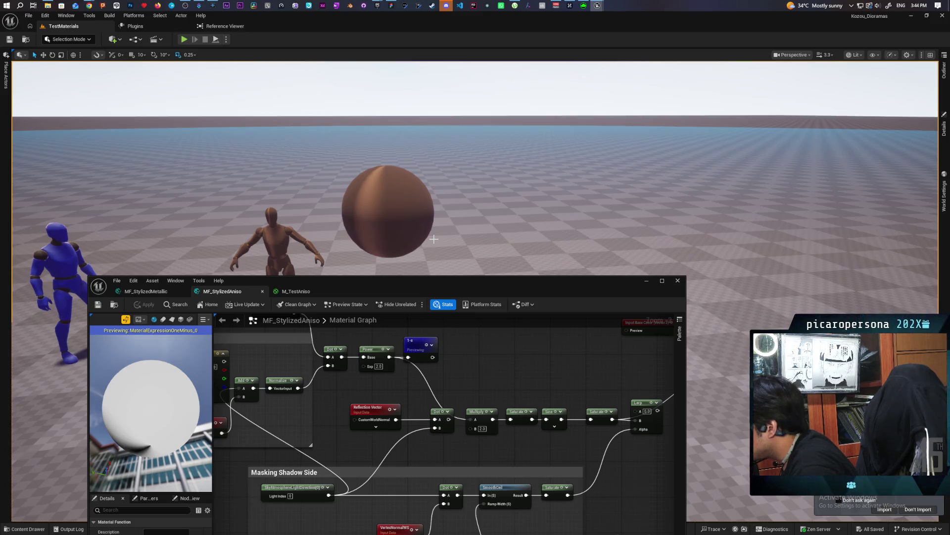
mouse_move(484, 337)
left_mouse_down()
mouse_move(634, 347)
mouse_move(623, 384)
left_mouse_up()
scroll(418, 389, "up", 1)
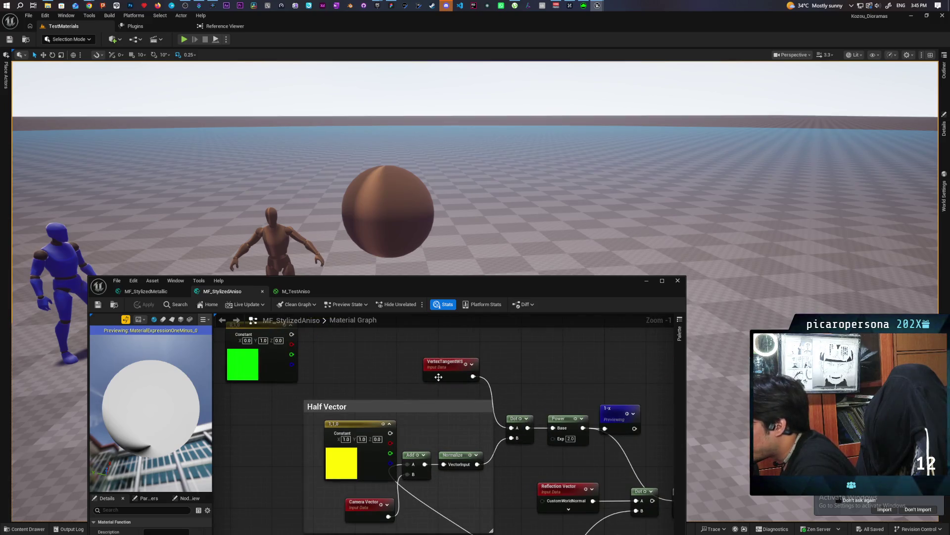
left_click_drag(418, 389, 421, 375)
Add a PixelNormalWS node and a Cross node taking VertexTangentWS and PixelNormalWS
right_click(420, 375)
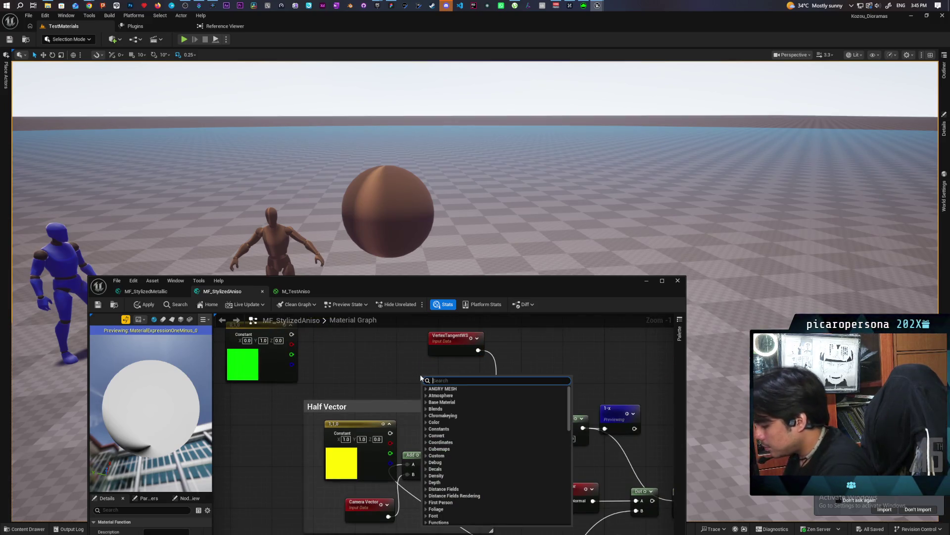
type("pixel normal")
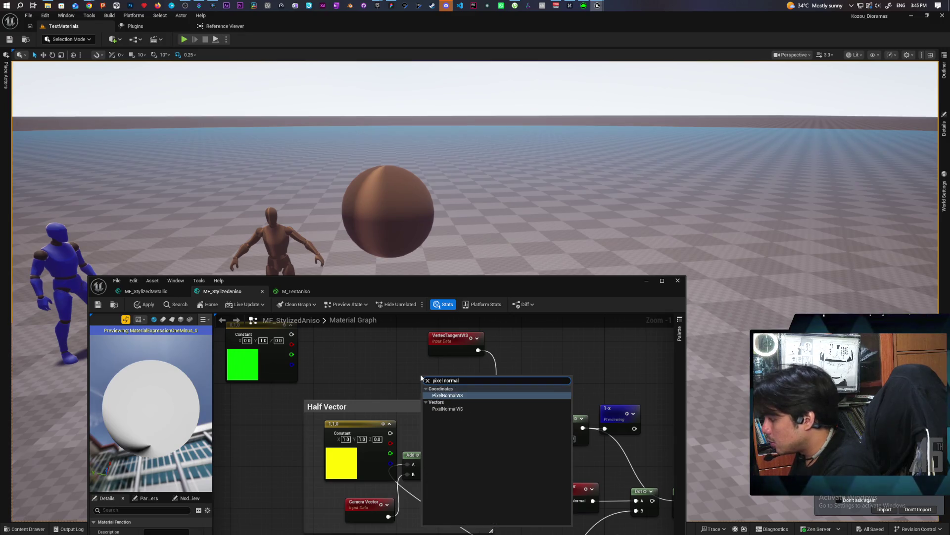
key("Return")
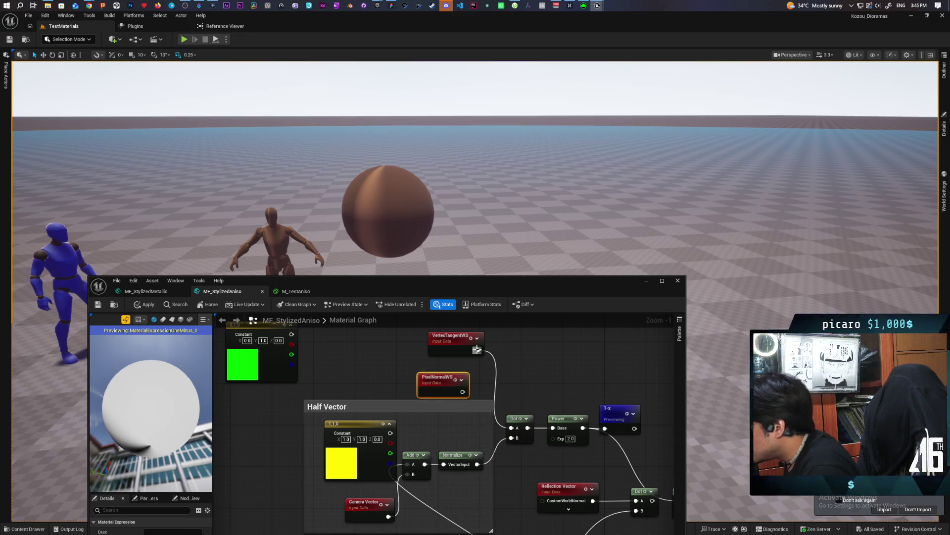
left_click_drag(478, 350, 506, 357)
type("cros")
key("Return")
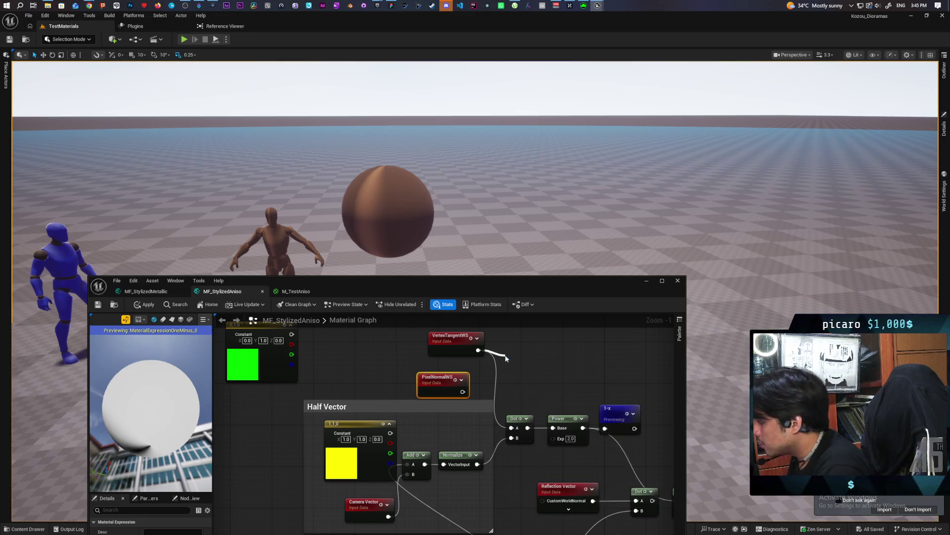
mouse_move(462, 392)
left_mouse_down()
mouse_move(506, 375)
mouse_move(529, 419)
left_mouse_up()
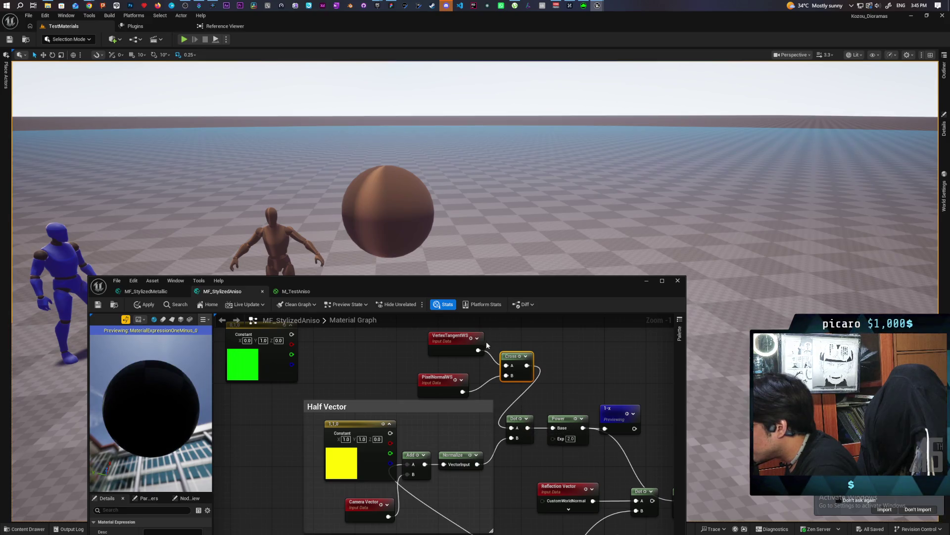
Shift the new nodes left, stop the 1-x preview, and apply the Cross rewiring
mouse_move(448, 337)
left_mouse_down()
mouse_move(432, 337)
mouse_move(535, 398)
left_mouse_up()
left_click_drag(515, 356, 483, 351)
left_click_drag(587, 377, 461, 336)
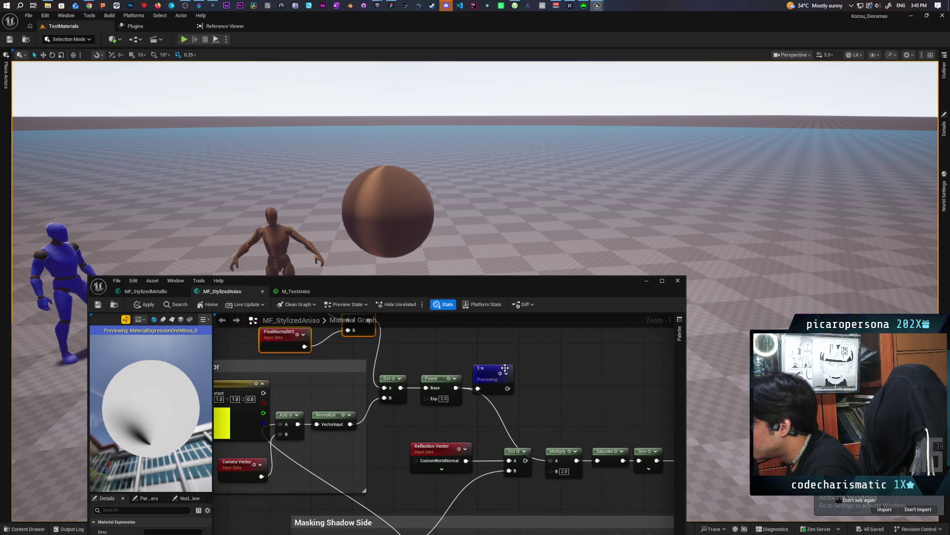
key("space")
left_click(143, 304)
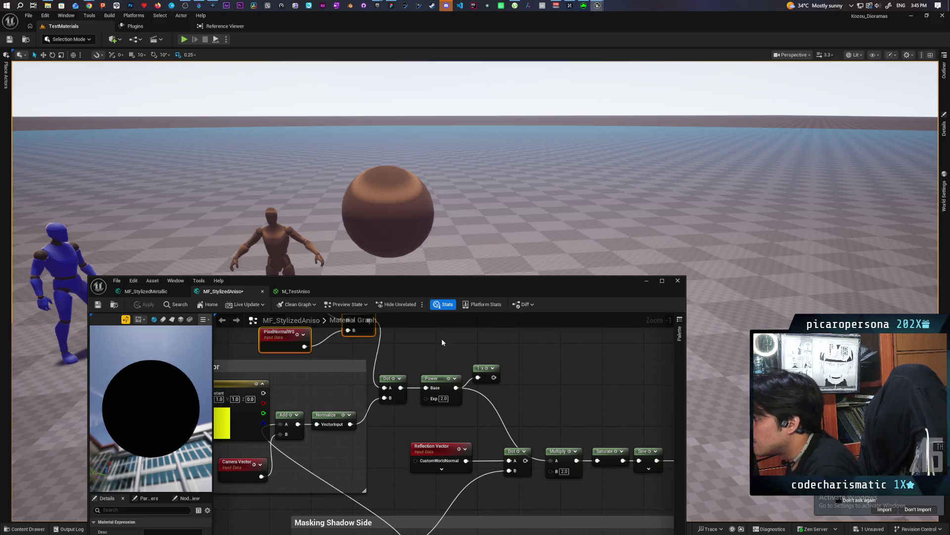
mouse_move(424, 218)
left_mouse_down()
mouse_move(424, 188)
mouse_move(424, 205)
mouse_move(346, 177)
left_mouse_up()
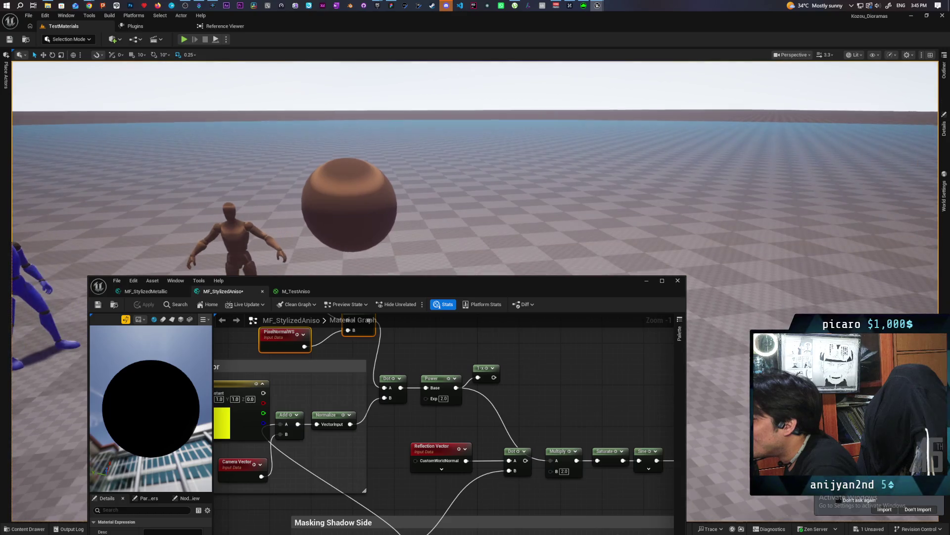
Select the level sphere and rotate it with the E gizmo to test the highlight
left_click(356, 174)
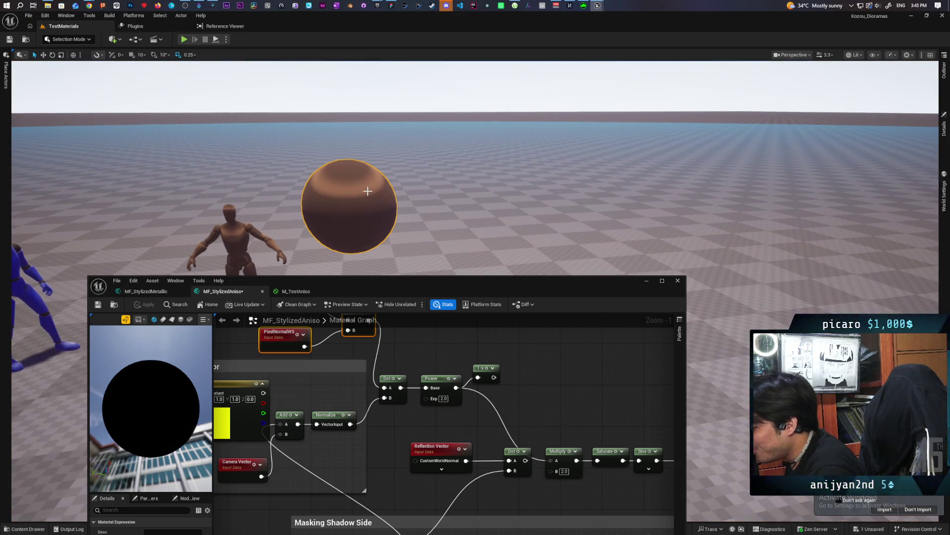
key("e")
mouse_move(378, 181)
left_mouse_down()
mouse_move(376, 165)
mouse_move(396, 207)
left_mouse_up()
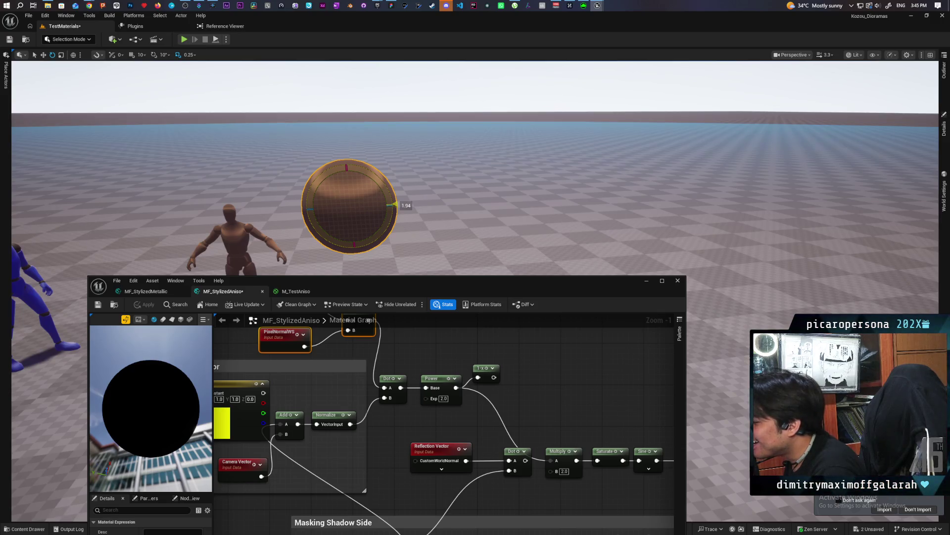
mouse_move(395, 204)
left_mouse_down()
mouse_move(385, 166)
mouse_move(394, 228)
mouse_move(365, 158)
mouse_move(400, 206)
mouse_move(380, 246)
mouse_move(391, 194)
mouse_move(381, 188)
mouse_move(380, 243)
mouse_move(392, 207)
left_mouse_up()
Pan the material graph to the Lerp, Fresnel and Aniso Multiplier nodes
mouse_move(549, 388)
left_mouse_down()
mouse_move(555, 346)
mouse_move(617, 383)
mouse_move(343, 350)
left_mouse_up()
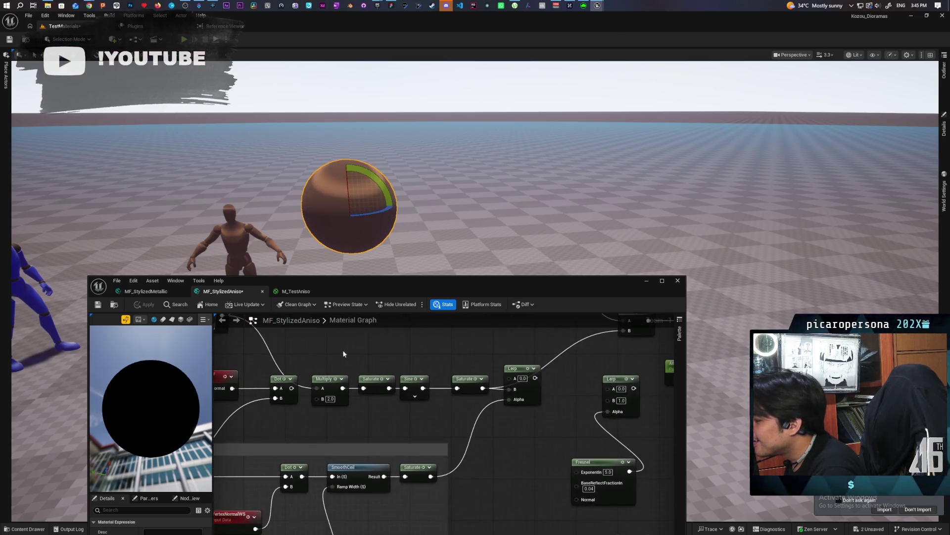
mouse_move(544, 436)
left_mouse_down()
mouse_move(437, 426)
mouse_move(430, 395)
mouse_move(456, 410)
mouse_move(485, 409)
mouse_move(470, 429)
left_mouse_up()
scroll(471, 429, "down", 3)
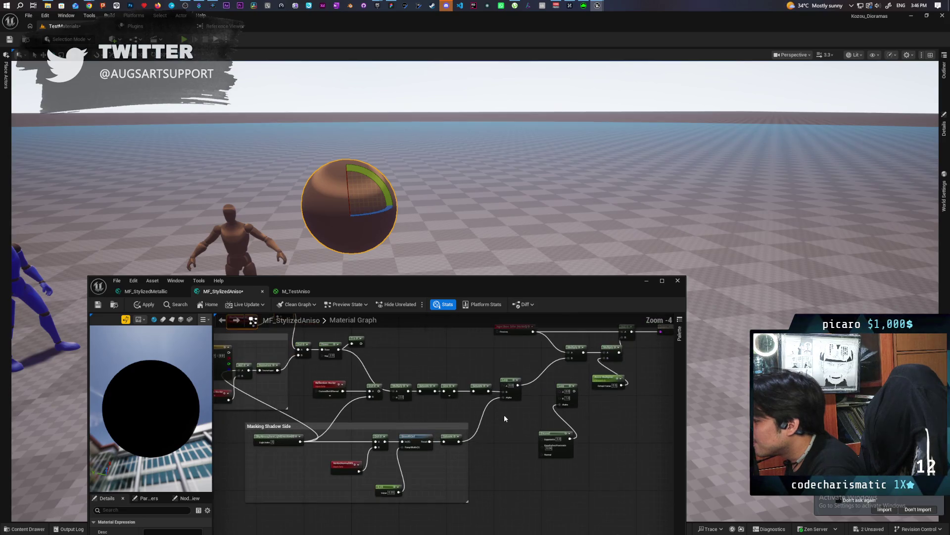
Apply MF_StylizedAniso again and rotate the sphere further to check the Cross-based highlight
left_click(144, 304)
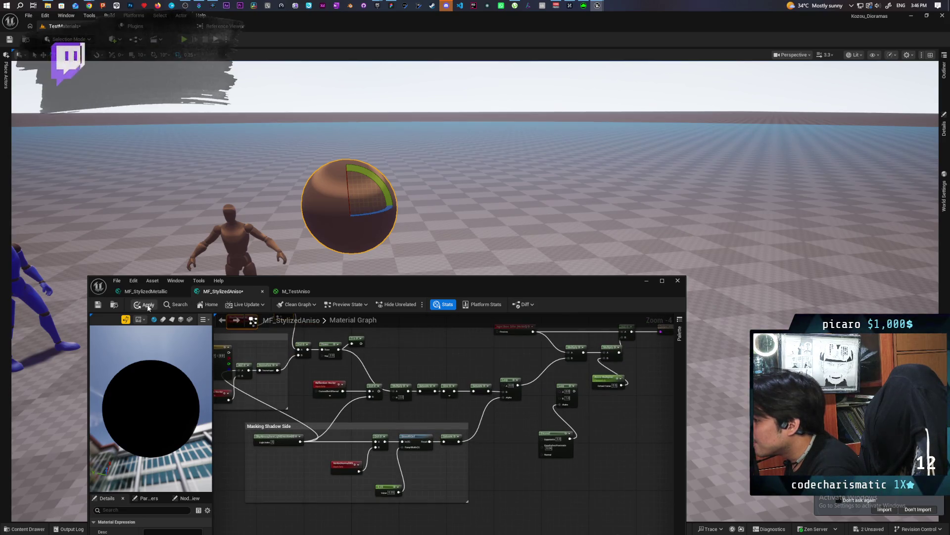
mouse_move(381, 184)
left_mouse_down()
mouse_move(399, 197)
mouse_move(381, 159)
mouse_move(363, 155)
mouse_move(367, 147)
mouse_move(359, 156)
mouse_move(399, 180)
mouse_move(396, 198)
mouse_move(372, 166)
mouse_move(394, 205)
left_mouse_up()
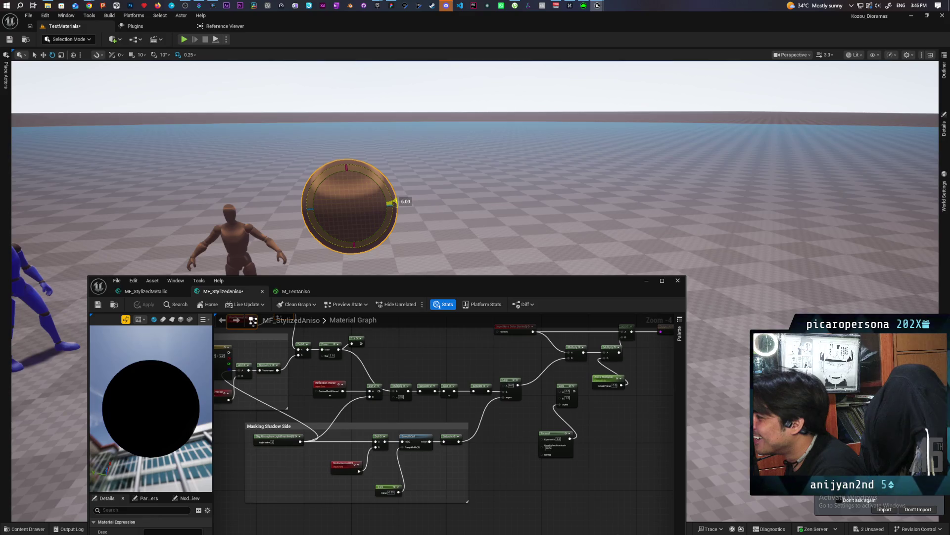
left_click_drag(394, 201, 394, 201)
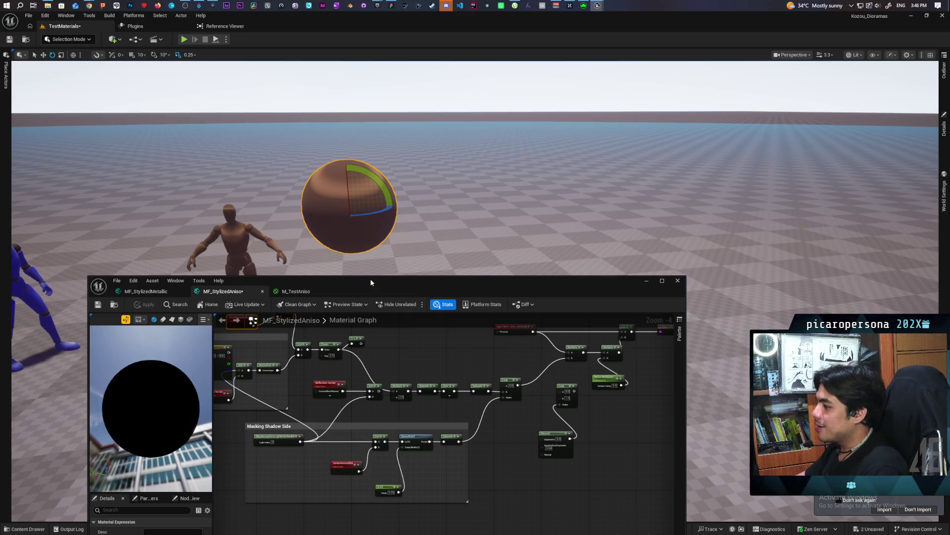
Move the yellow Constant3Vector out of the Half Vector comment
left_click_drag(370, 281, 430, 131)
scroll(469, 272, "down", 2)
scroll(468, 273, "up", 1)
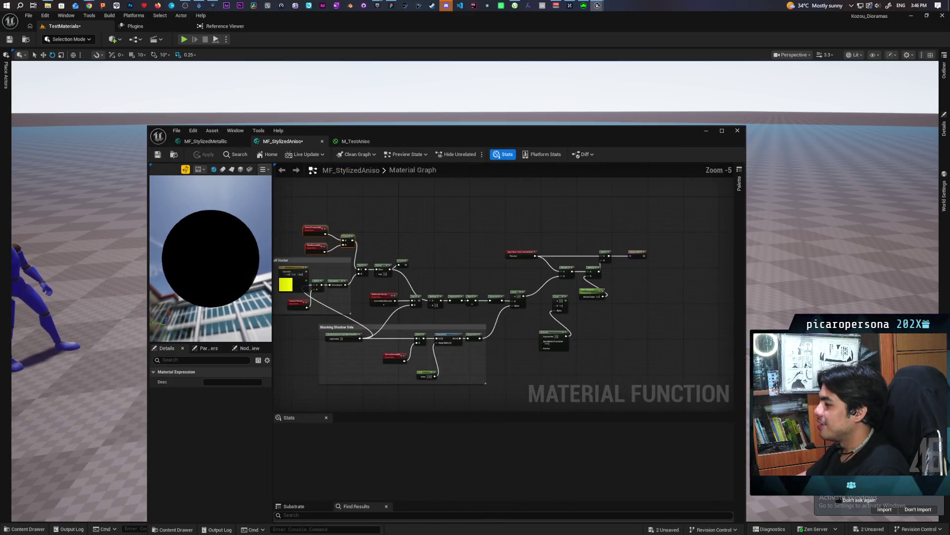
left_click_drag(437, 273, 484, 279)
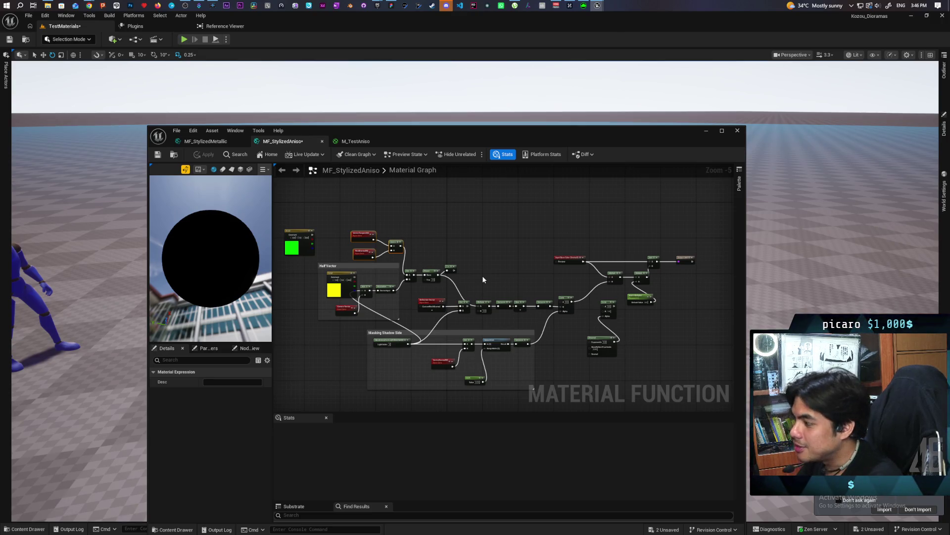
scroll(374, 297, "up", 4)
left_click_drag(376, 306, 506, 322)
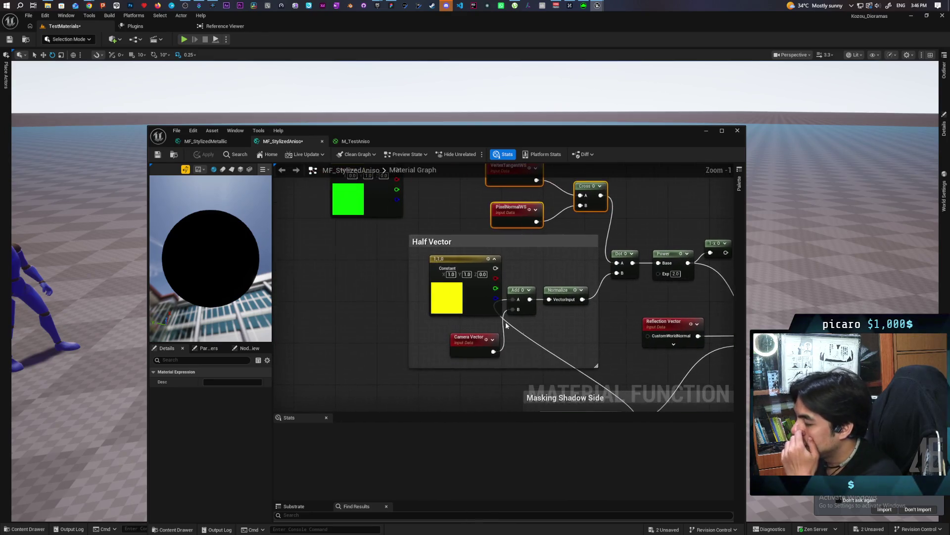
left_click_drag(466, 272, 360, 260)
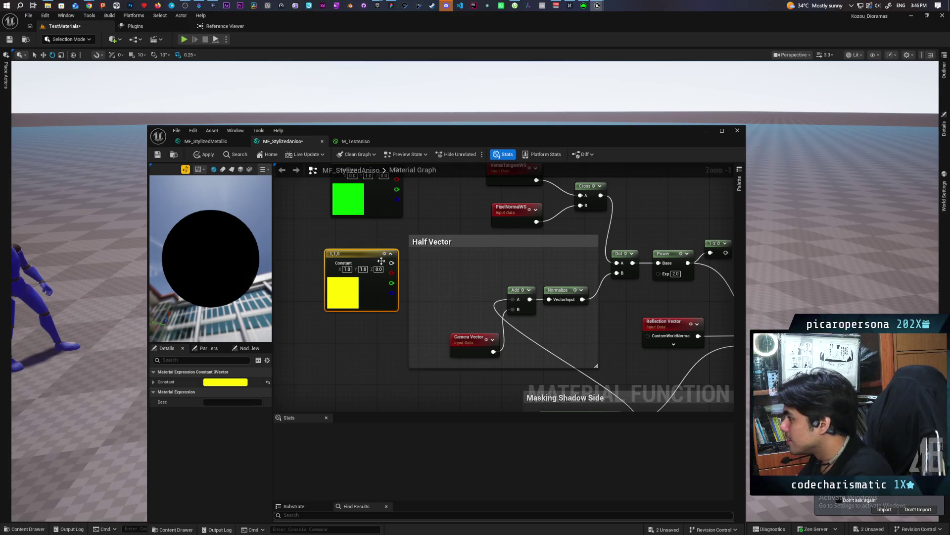
Delete the 1-x node, save MF_StylizedAniso, and preview the Power node's output
scroll(373, 338, "down", 2)
left_click_drag(398, 330, 322, 356)
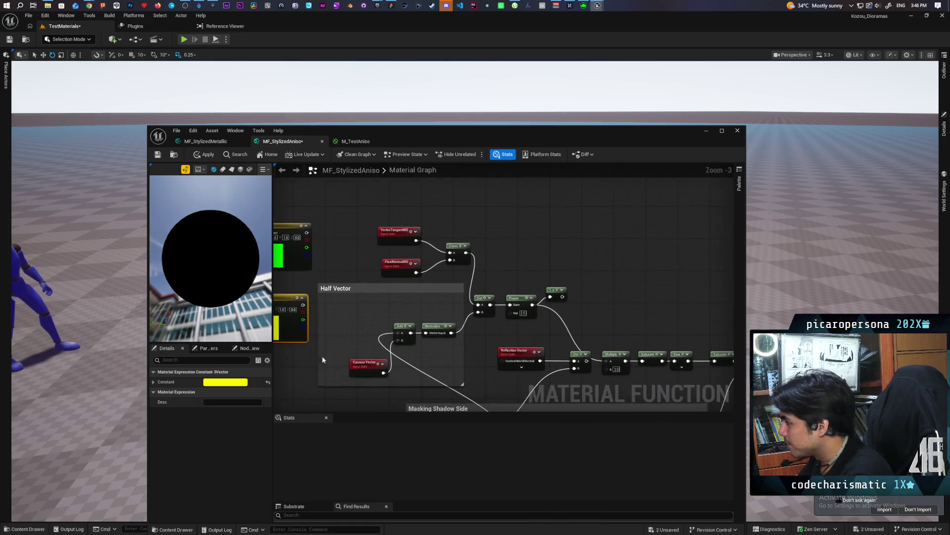
left_click(560, 247)
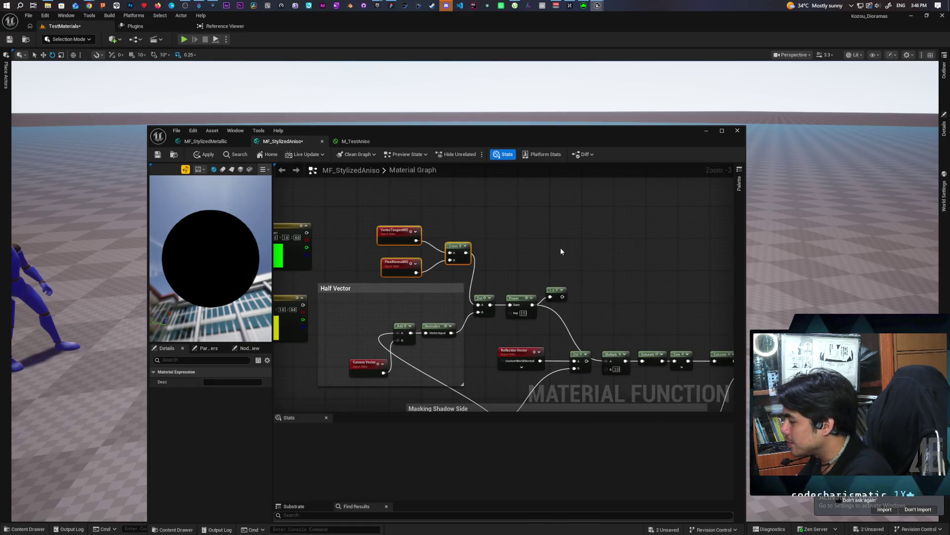
left_click_drag(560, 248, 471, 271)
key("Delete")
key("ctrl+s")
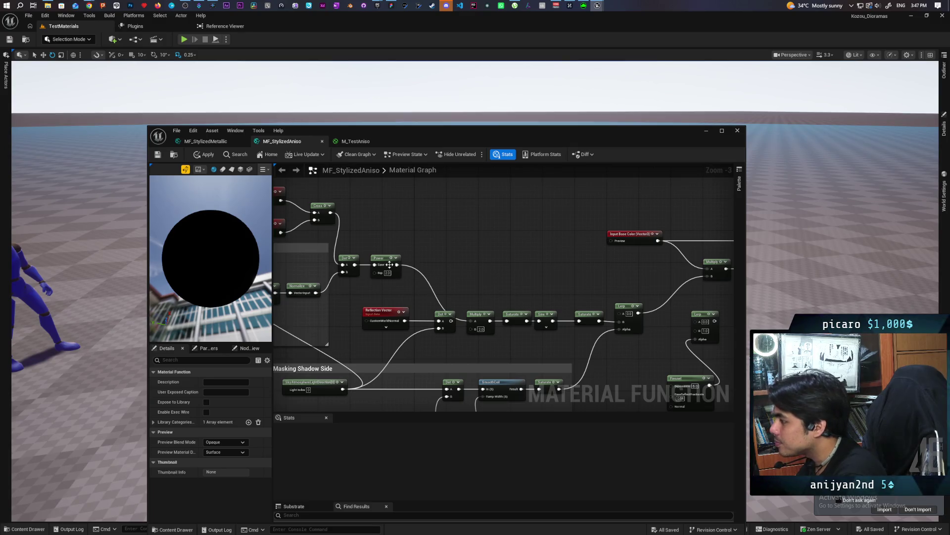
key("space")
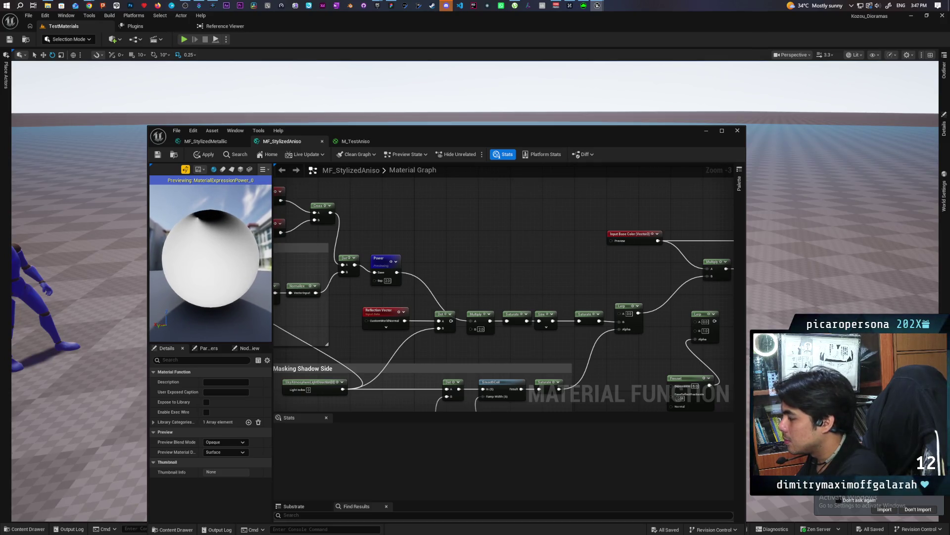
Preview the Multiply, Saturate, then Sine outputs, orbiting to inspect the Sine's white band
left_click(486, 319)
key("space")
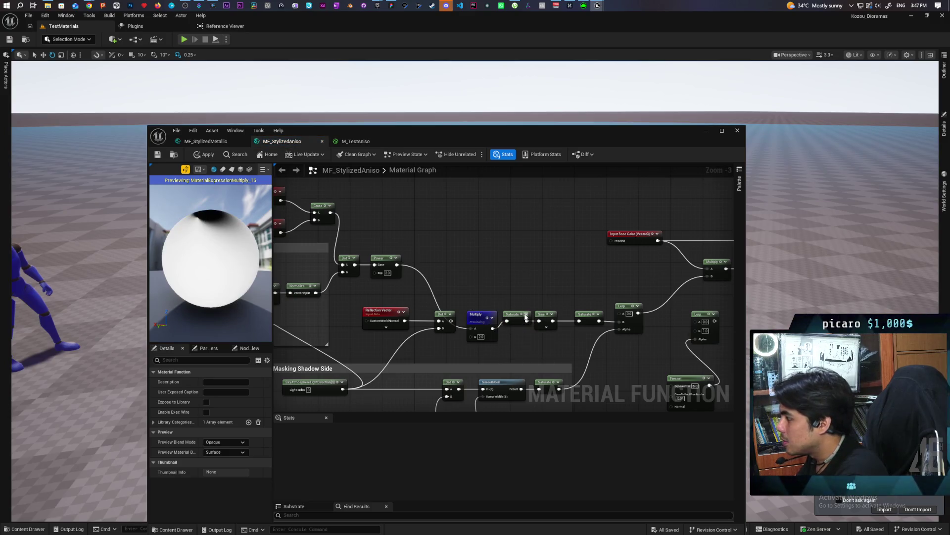
left_click(521, 327)
key("space")
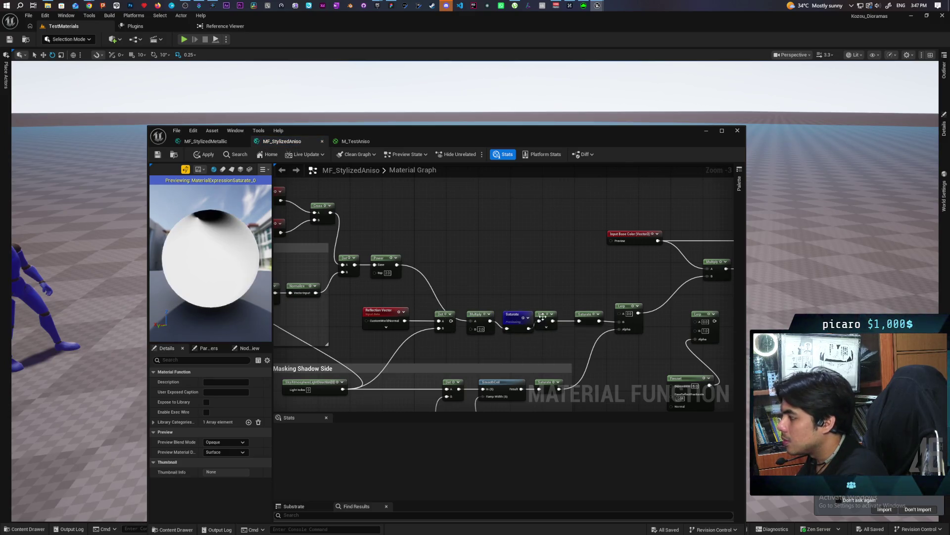
left_click(545, 317)
key("space")
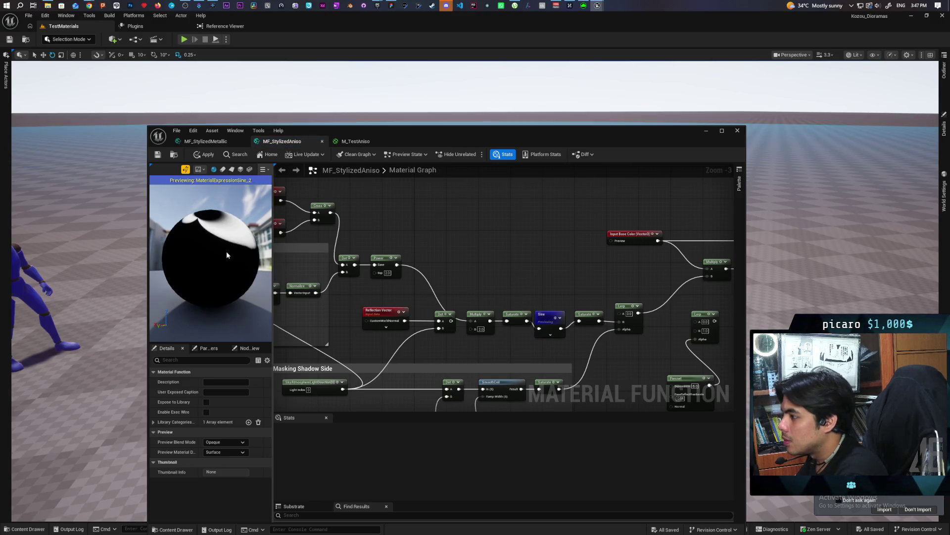
mouse_move(227, 251)
left_mouse_down()
mouse_move(208, 245)
mouse_move(208, 268)
left_mouse_up()
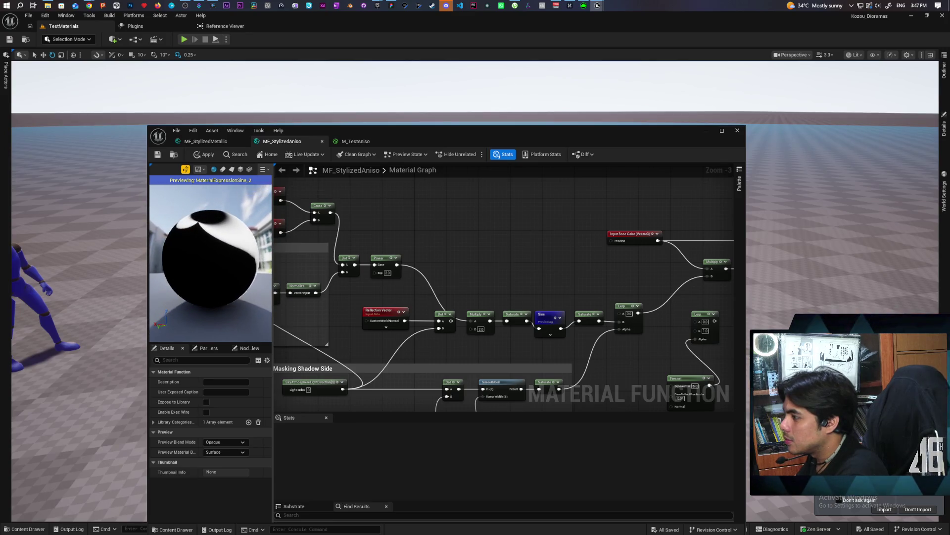
mouse_move(485, 146)
left_mouse_down()
mouse_move(563, 258)
mouse_move(512, 225)
mouse_move(510, 210)
left_mouse_up()
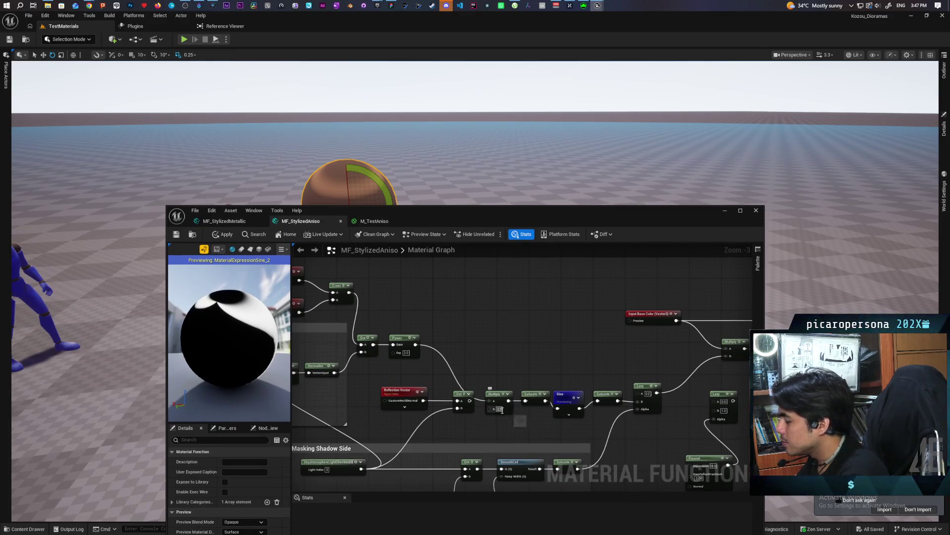
Try Multiply B values of 3 and then 4, applying each
mouse_move(479, 424)
left_mouse_down()
mouse_move(577, 347)
mouse_move(504, 368)
left_mouse_up()
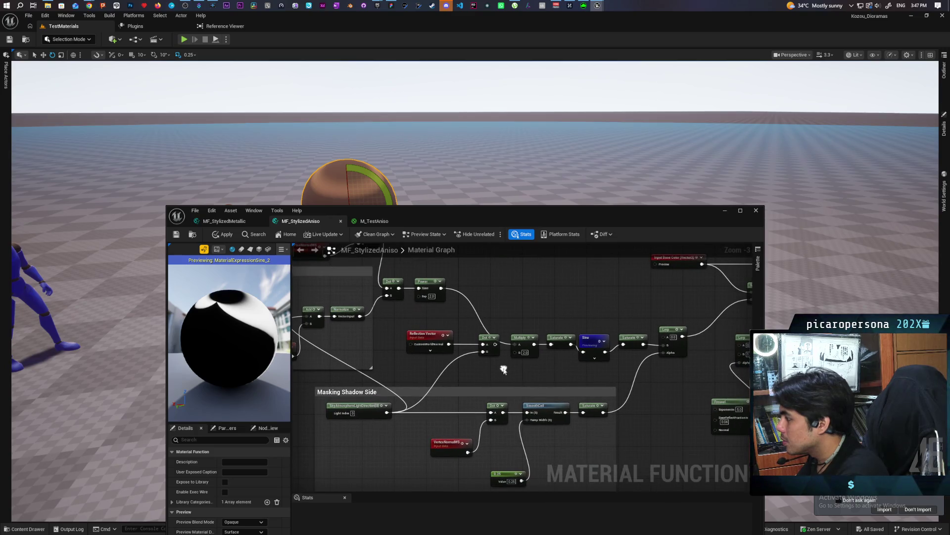
type("3")
key("Return")
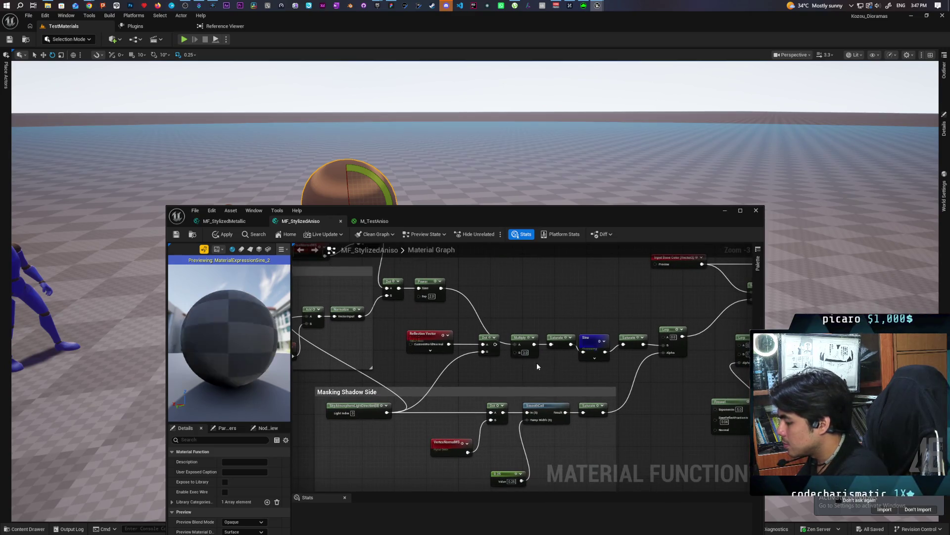
left_click(225, 236)
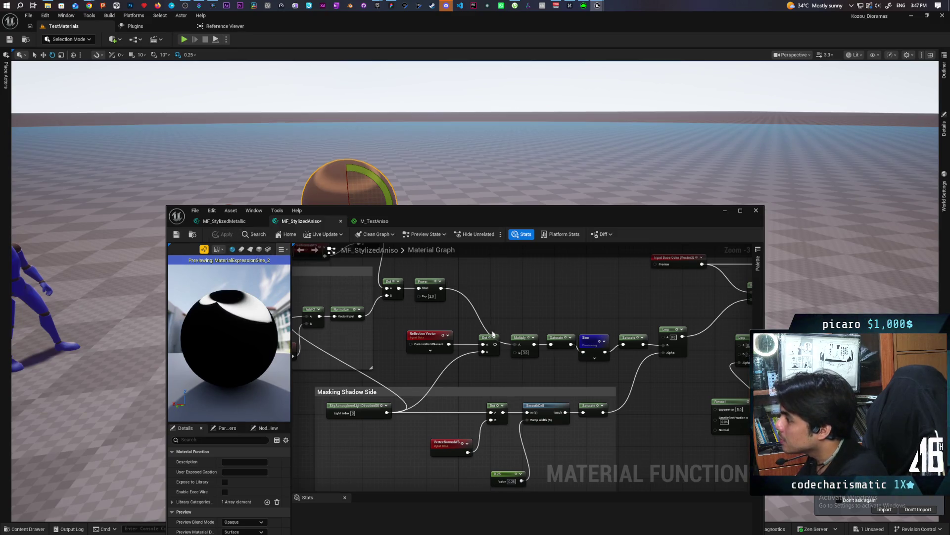
left_click(519, 355)
type("4")
key("Return")
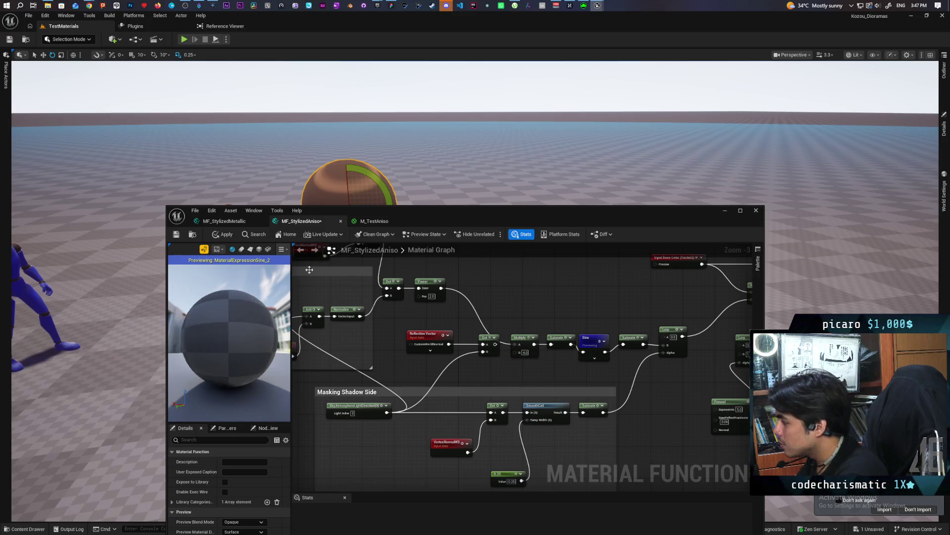
left_click(222, 235)
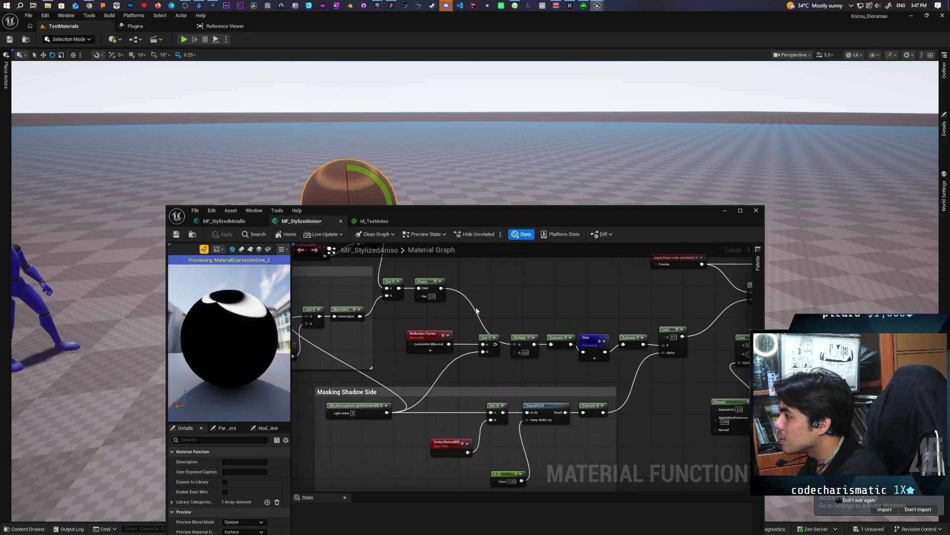
Set the Multiply node's B value to 10
left_click(526, 352)
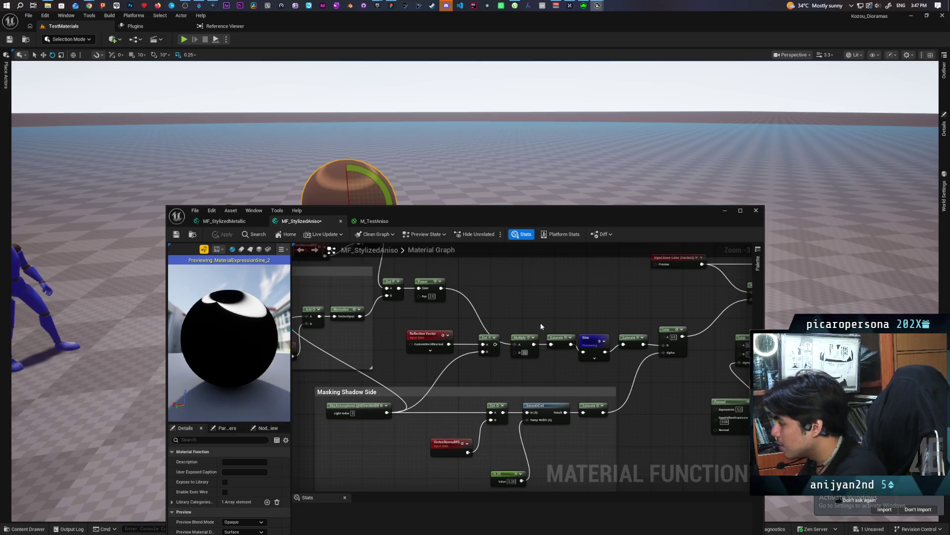
type("10")
key("Return")
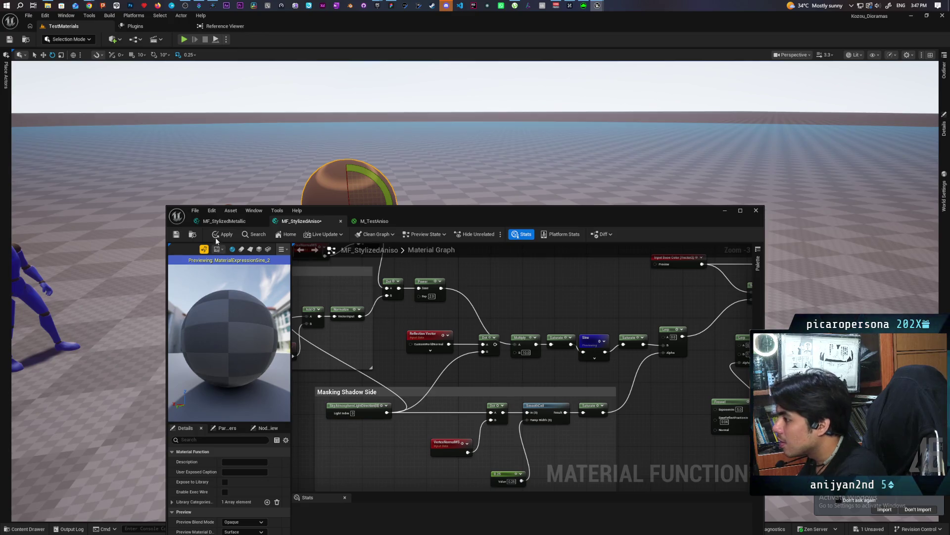
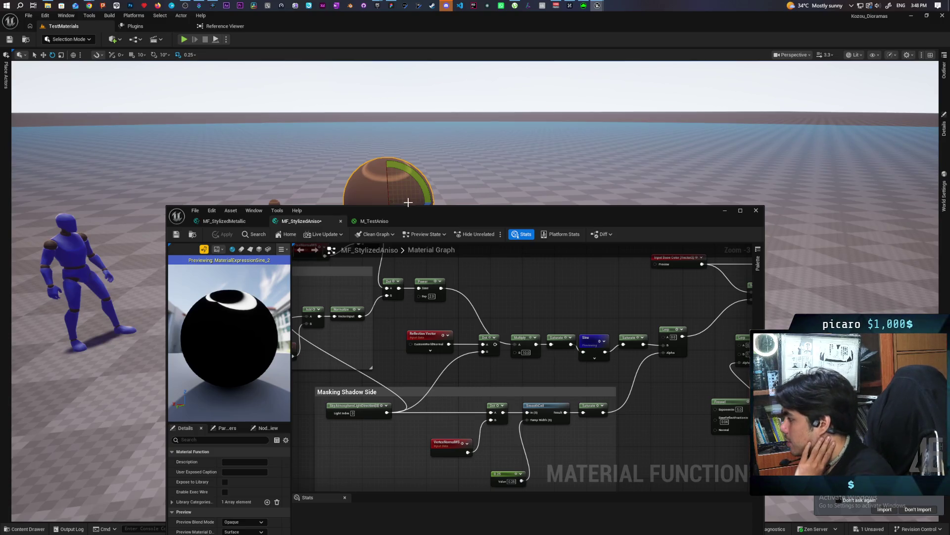
Wire the Power output into Multiply's A input and apply the material function
scroll(474, 381, "up", 2)
mouse_move(475, 382)
left_mouse_down()
mouse_move(548, 454)
mouse_move(488, 425)
left_mouse_up()
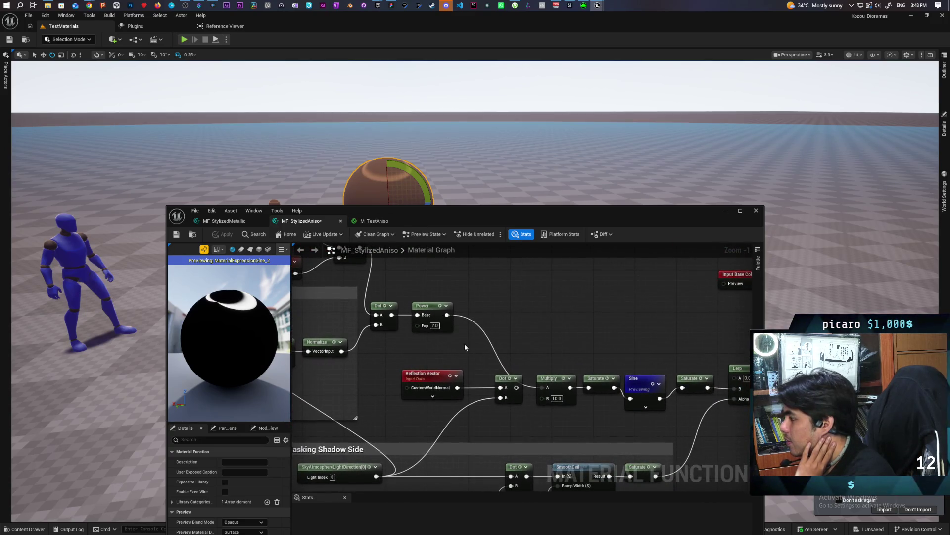
mouse_move(447, 314)
left_mouse_down()
mouse_move(514, 385)
mouse_move(549, 391)
left_mouse_up()
left_click(223, 234)
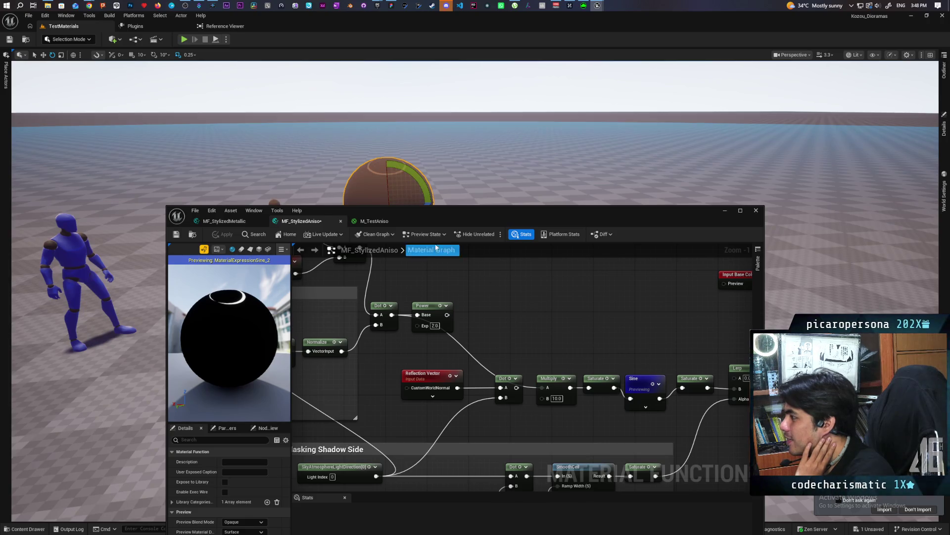
Try Multiply B values of 5 and 1, then settle on 2.0
scroll(398, 189, "up", 5)
scroll(398, 190, "down", 3)
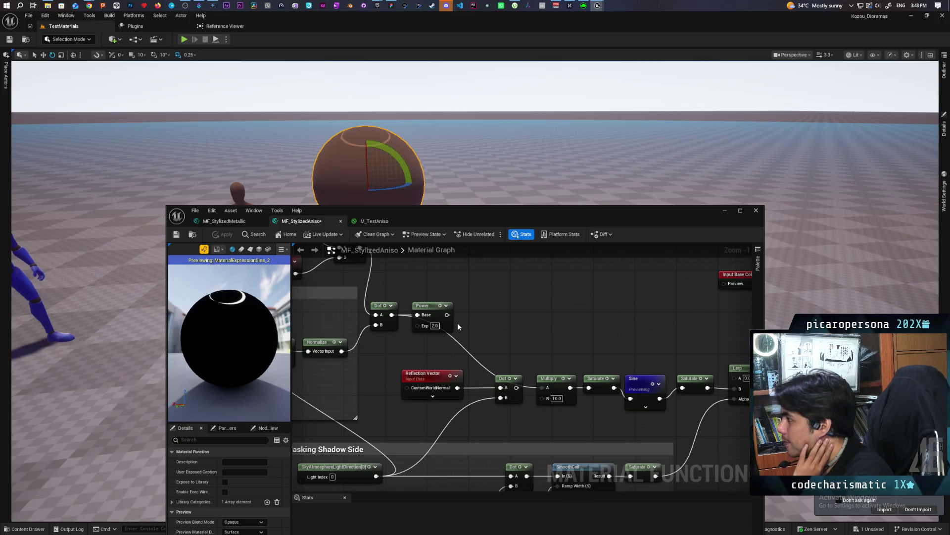
left_click(556, 398)
type("5")
key("Return")
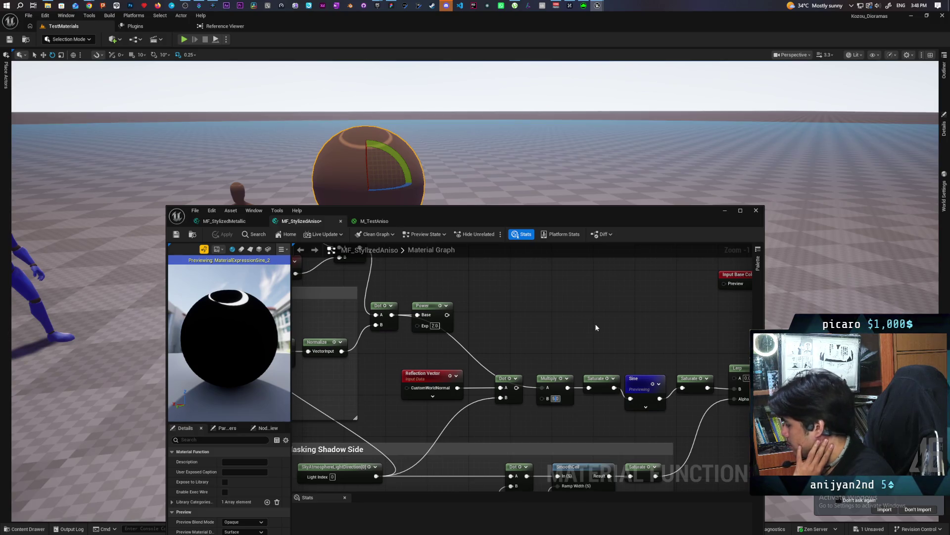
left_click(555, 398)
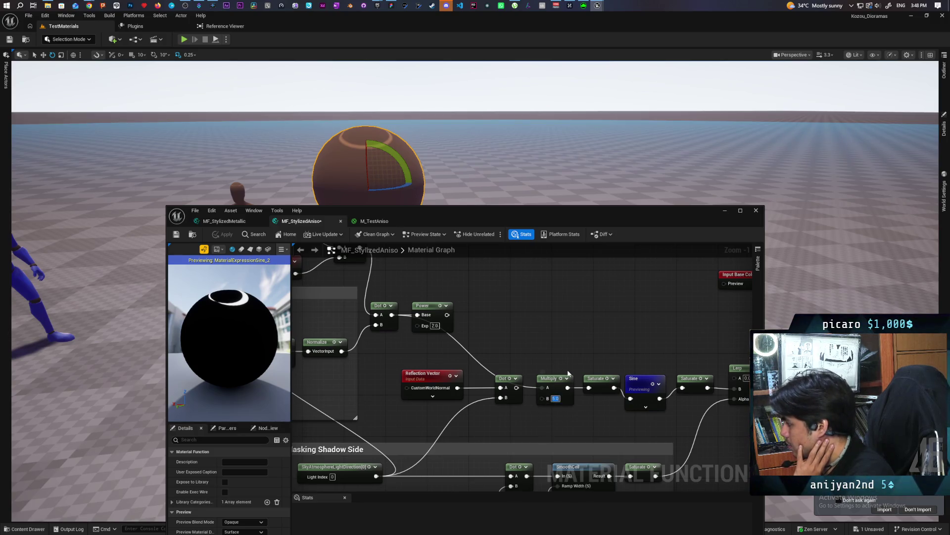
type("3")
key("Return")
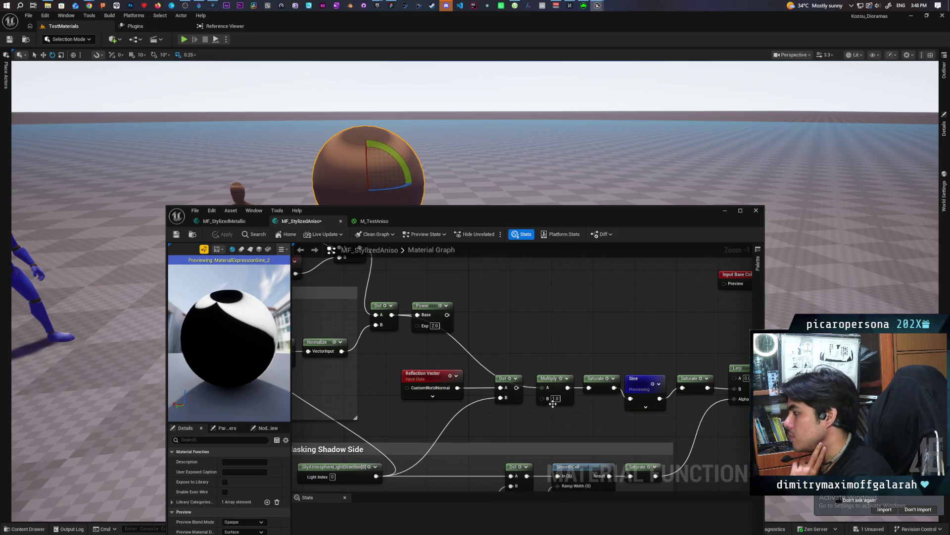
type("2")
key("Return")
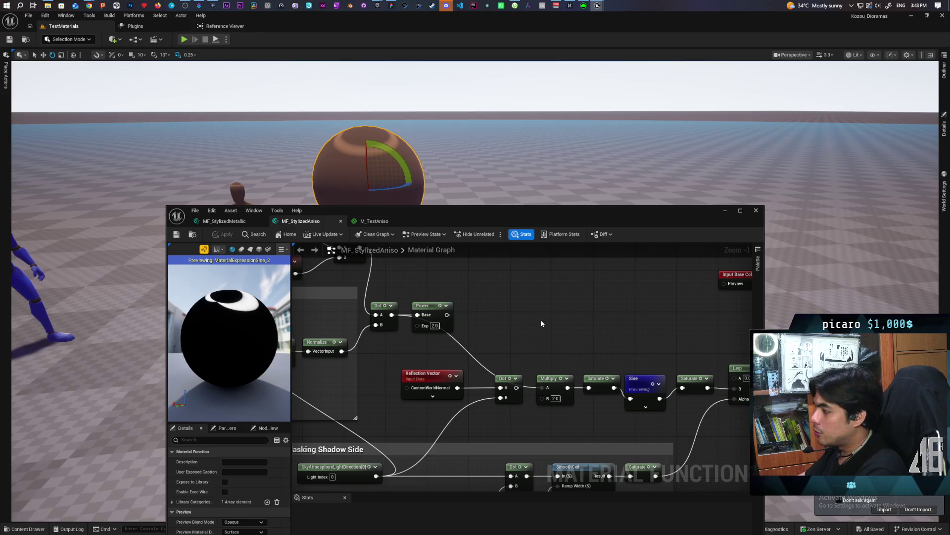
left_click_drag(540, 320, 561, 397)
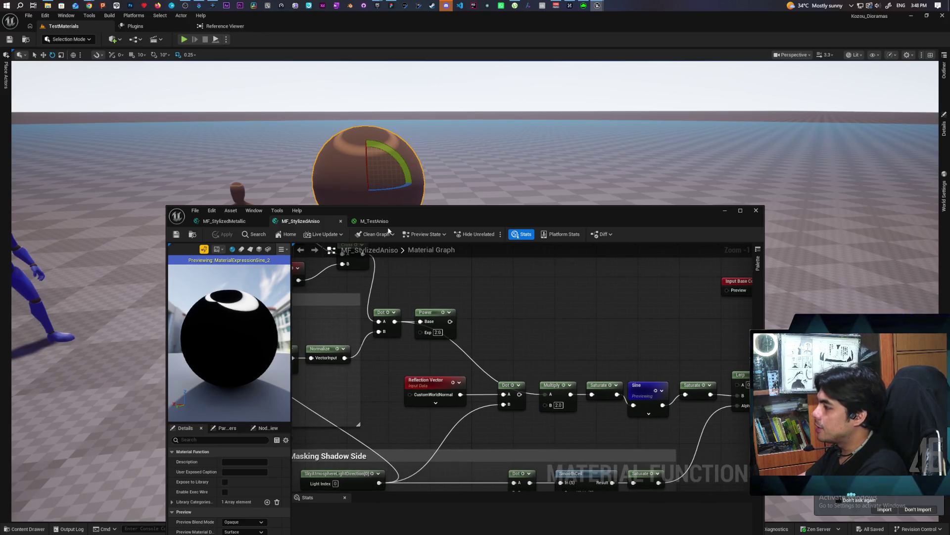
left_click_drag(237, 148, 233, 171)
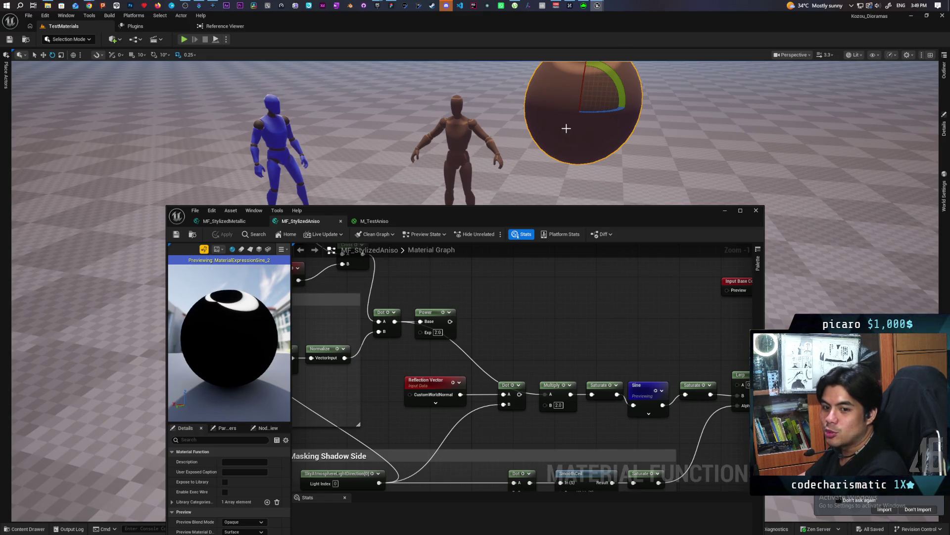
mouse_move(567, 128)
left_mouse_down()
mouse_move(490, 129)
mouse_move(543, 216)
left_mouse_up()
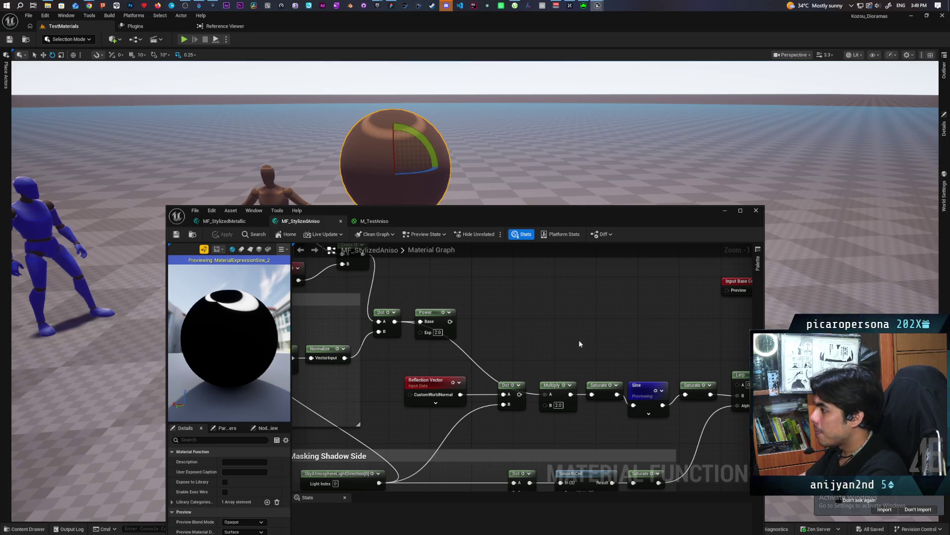
mouse_move(391, 8)
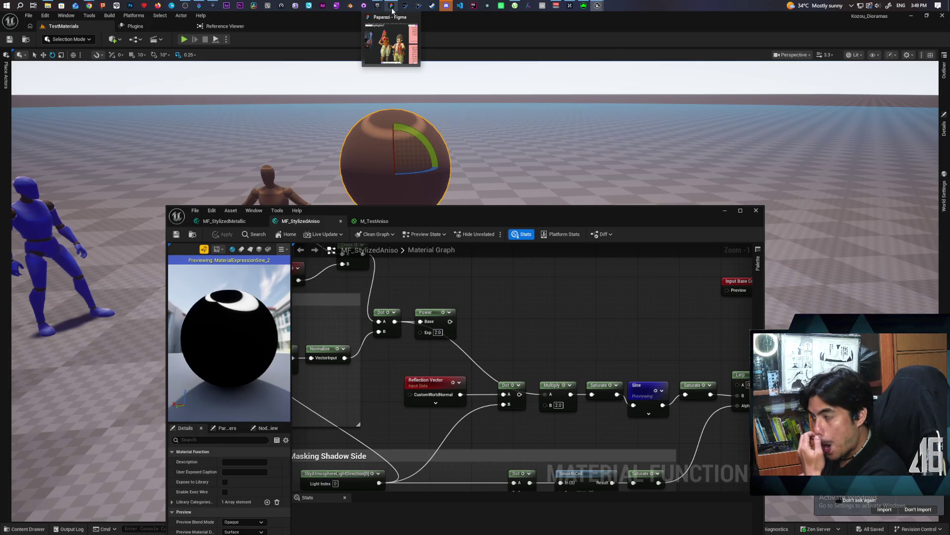
left_click(398, 50)
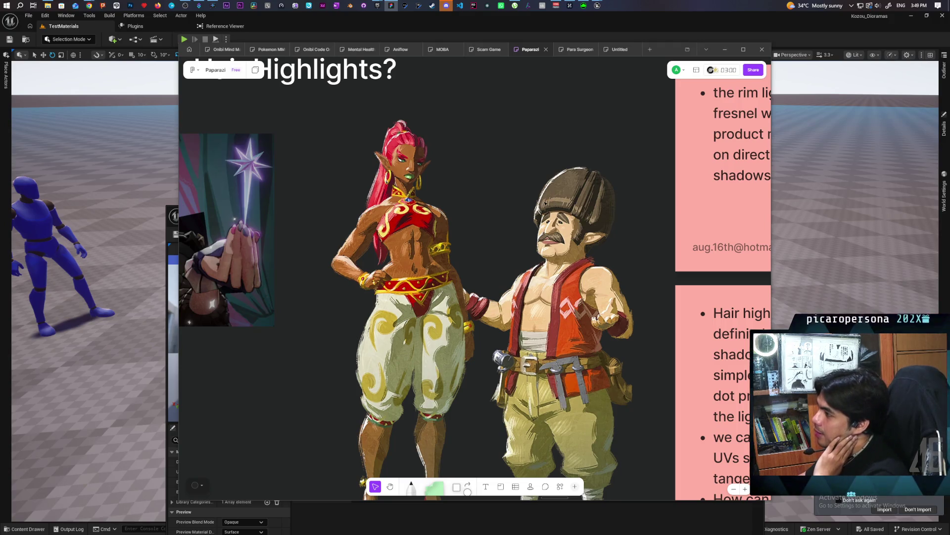
left_click(730, 51)
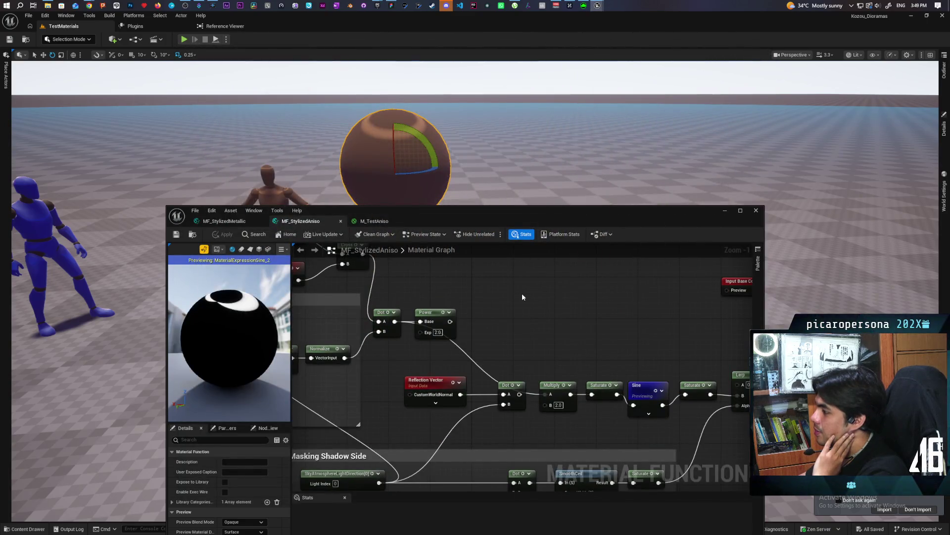
Pan the graph toward the Half Vector section and shift the Lerp node right
mouse_move(507, 301)
left_mouse_down()
mouse_move(624, 313)
mouse_move(638, 346)
mouse_move(464, 291)
left_mouse_up()
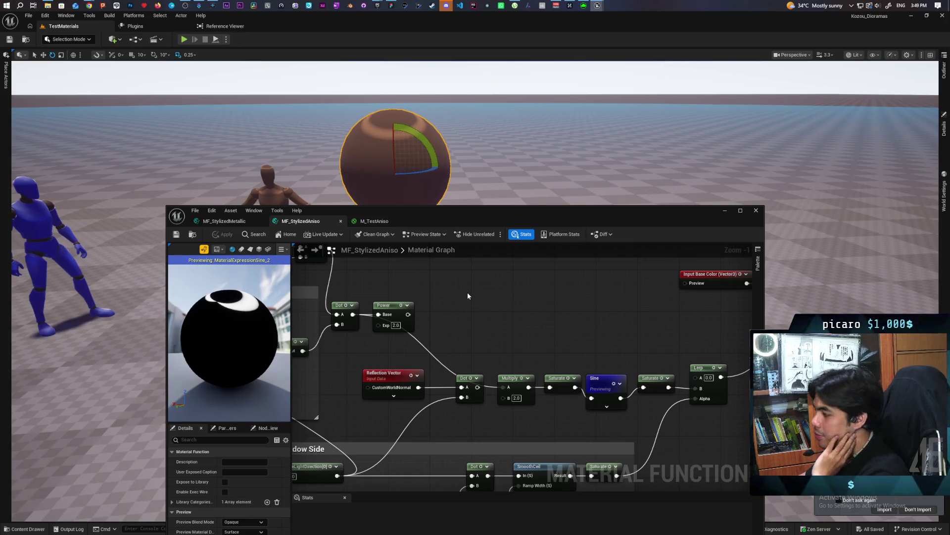
mouse_move(467, 296)
left_mouse_down()
mouse_move(503, 297)
mouse_move(456, 309)
mouse_move(394, 305)
mouse_move(577, 268)
mouse_move(500, 276)
mouse_move(599, 249)
mouse_move(392, 282)
left_mouse_up()
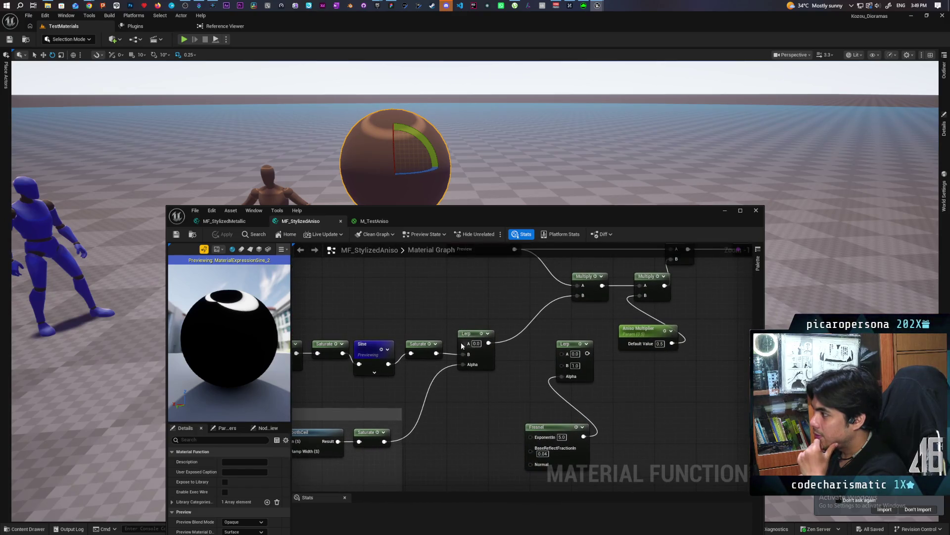
mouse_move(489, 356)
left_mouse_down()
mouse_move(549, 355)
mouse_move(478, 340)
mouse_move(514, 387)
left_mouse_up()
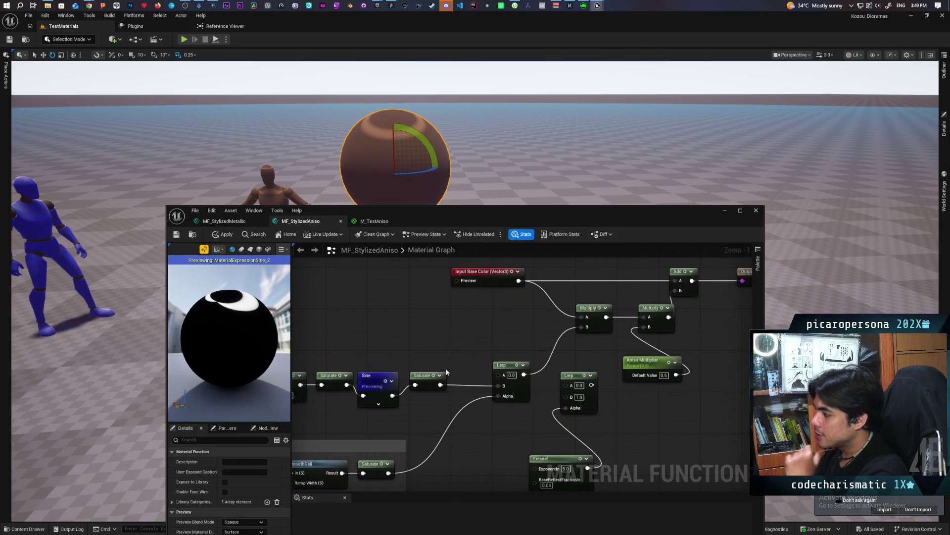
Add a Blend_Lighten node from the Saturate output and place it above the Lerp
left_click_drag(440, 384, 451, 346)
type("be")
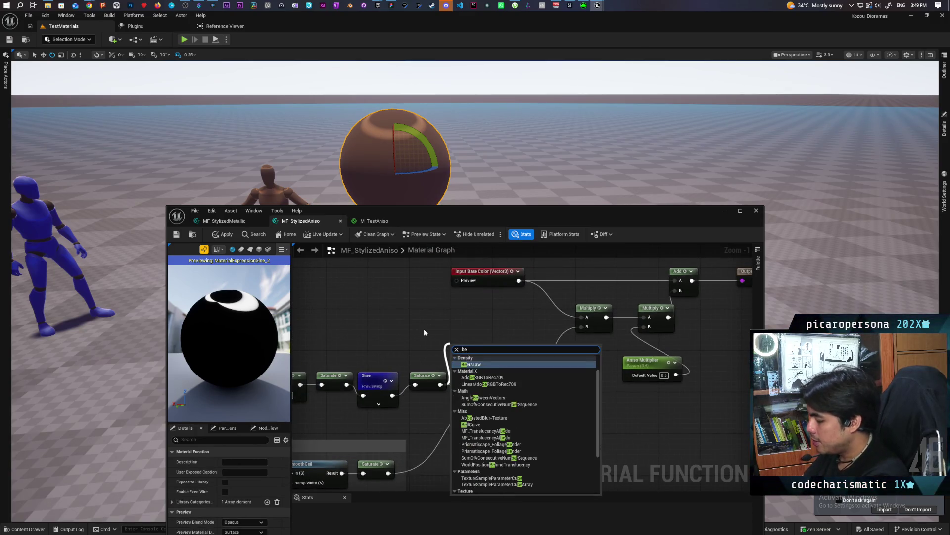
key("BackSpace")
type("lend li")
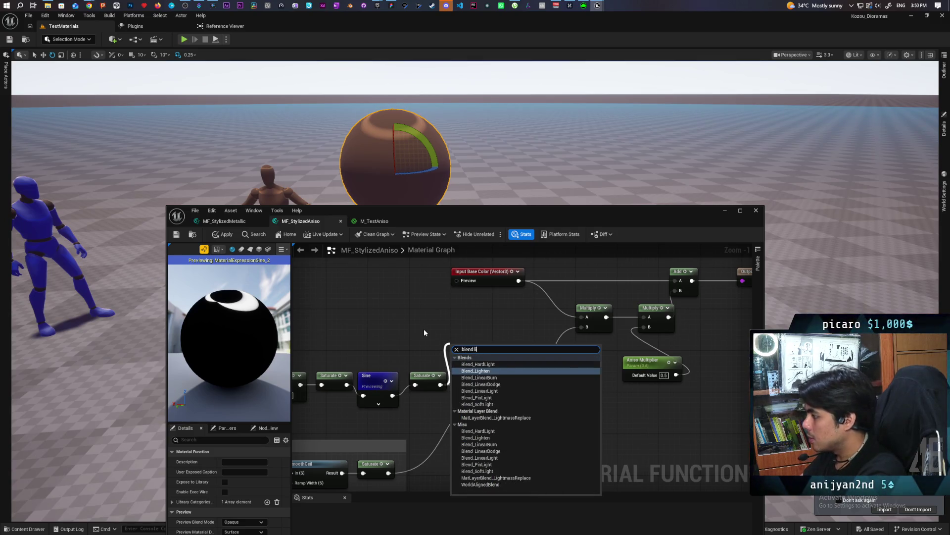
key("Return")
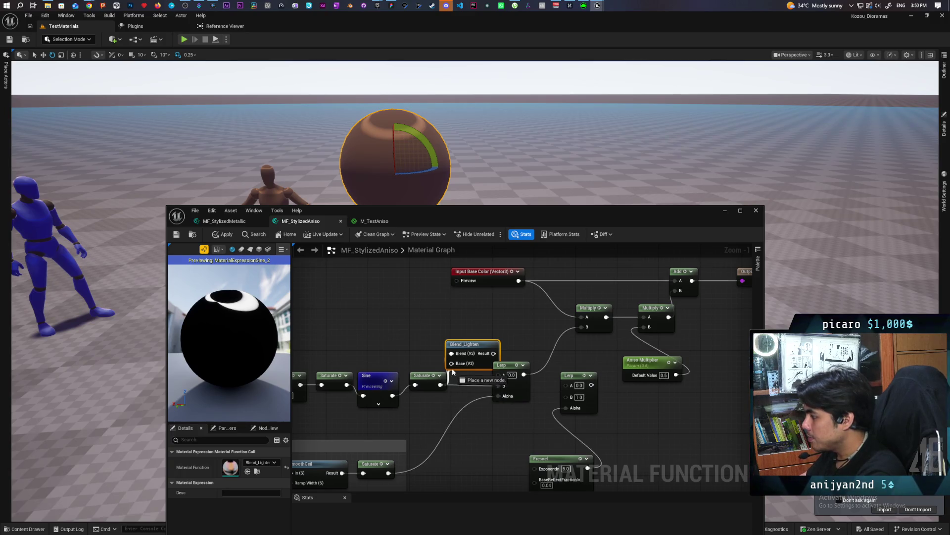
mouse_move(451, 364)
left_mouse_down()
mouse_move(492, 352)
mouse_move(498, 386)
left_mouse_up()
mouse_move(477, 346)
left_mouse_down()
mouse_move(463, 328)
mouse_move(477, 329)
left_mouse_up()
scroll(523, 367, "down", 1)
scroll(525, 369, "down", 1)
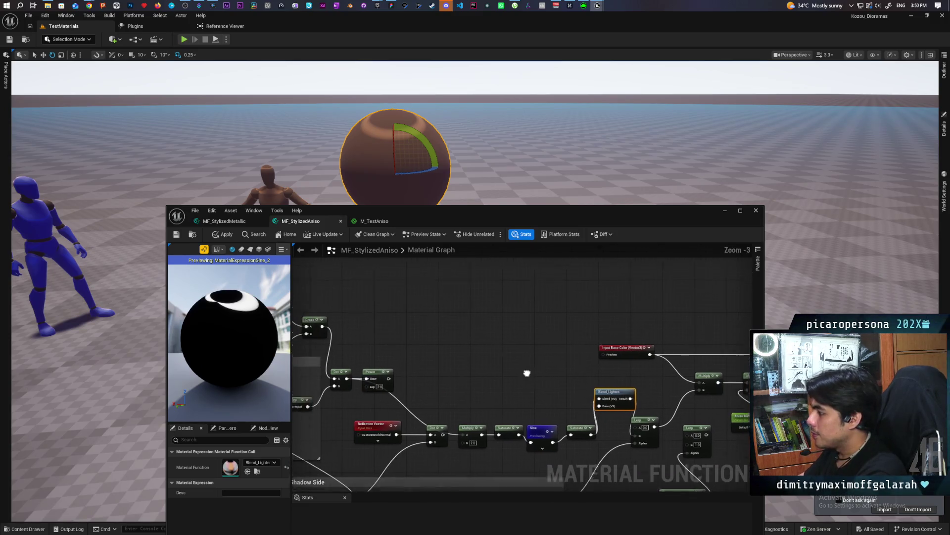
Add a TexCoord node feeding a Component Mask limited to R, and line them up
right_click(420, 304)
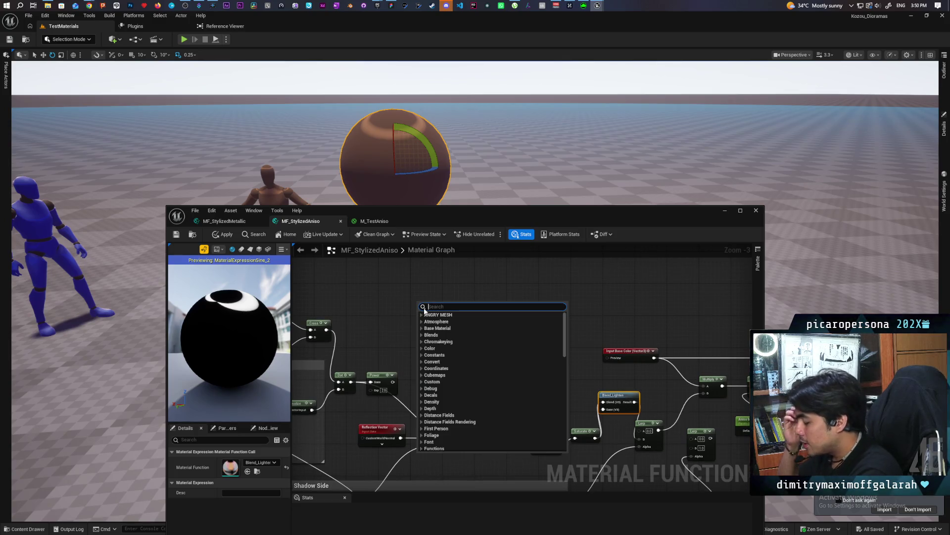
type("tex coo")
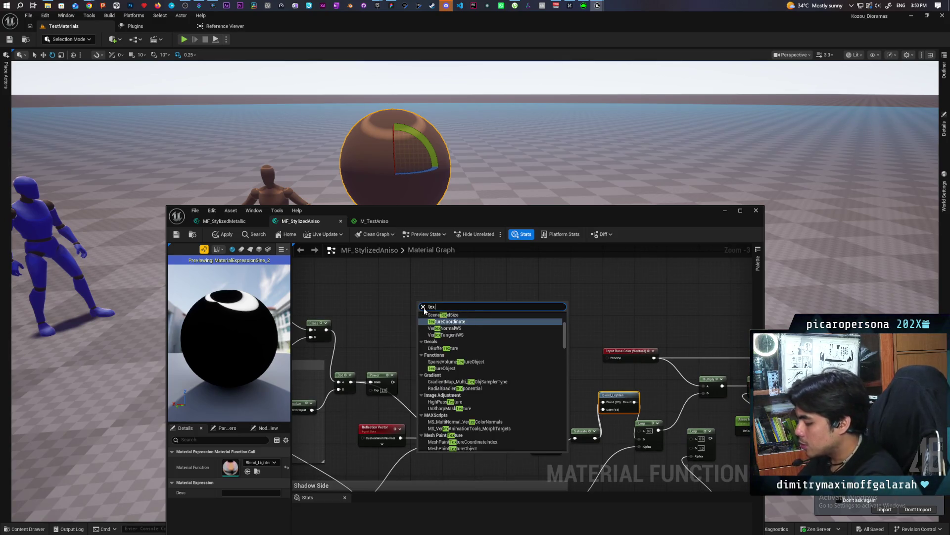
key("Return")
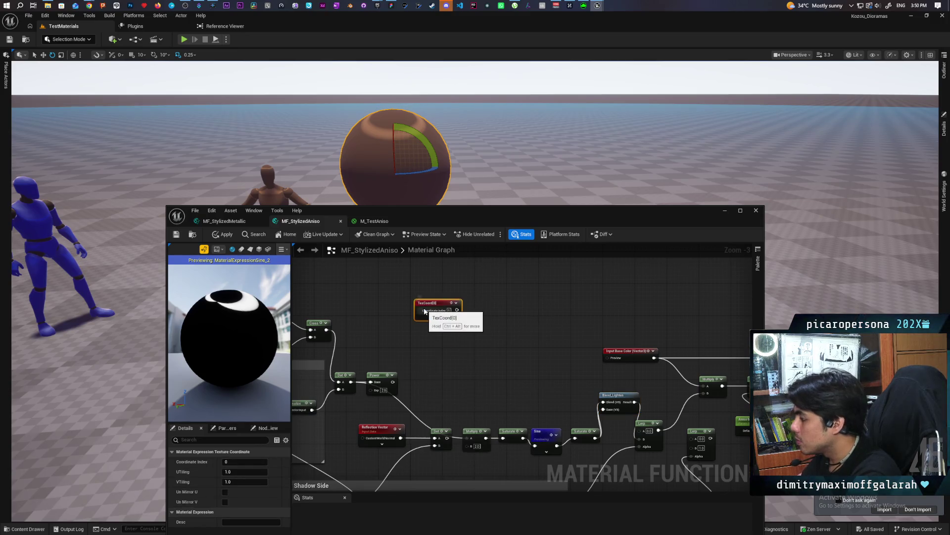
mouse_move(457, 310)
left_mouse_down()
mouse_move(490, 327)
mouse_move(482, 321)
left_mouse_up()
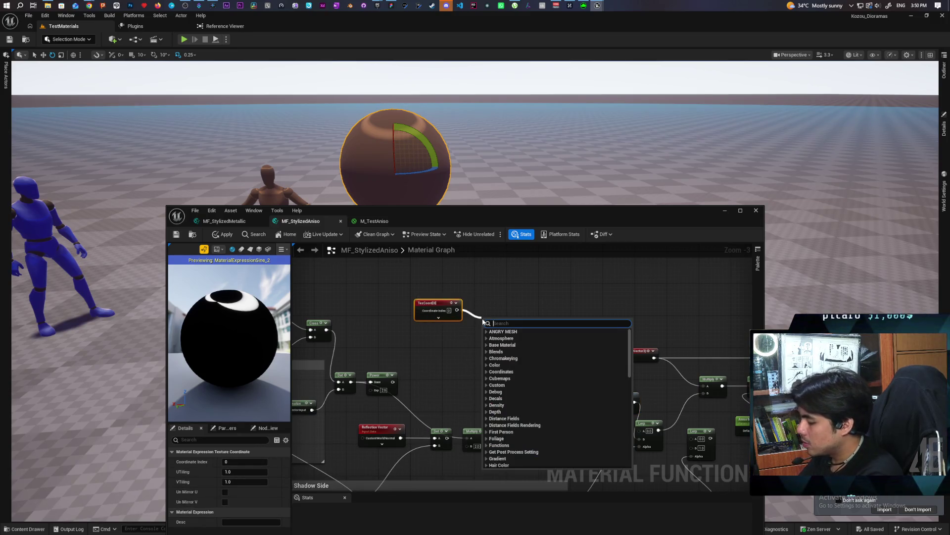
type("mas")
key("Return")
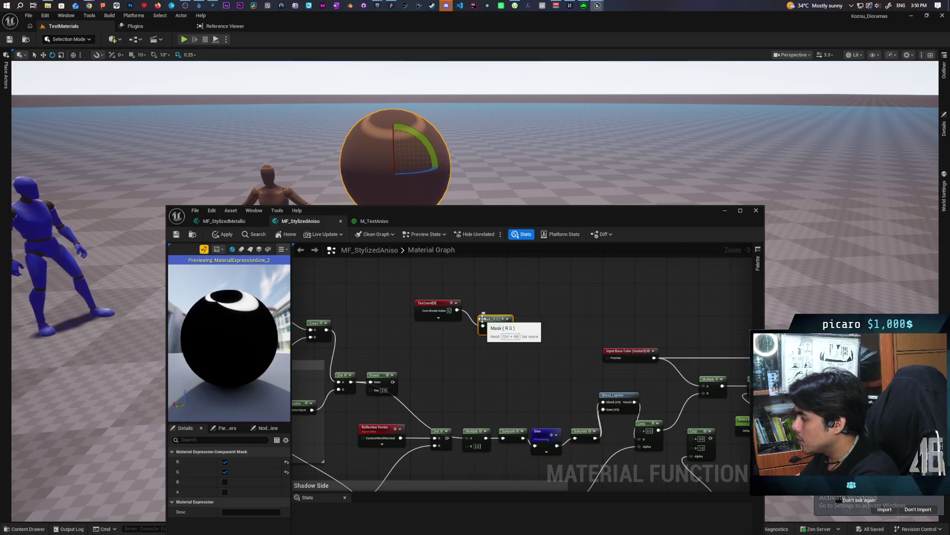
left_click(225, 472)
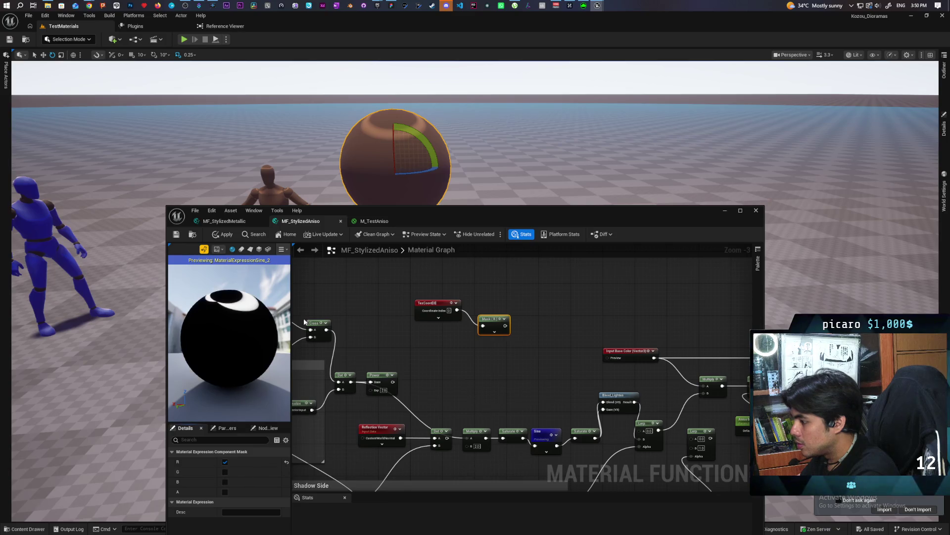
left_click(429, 303)
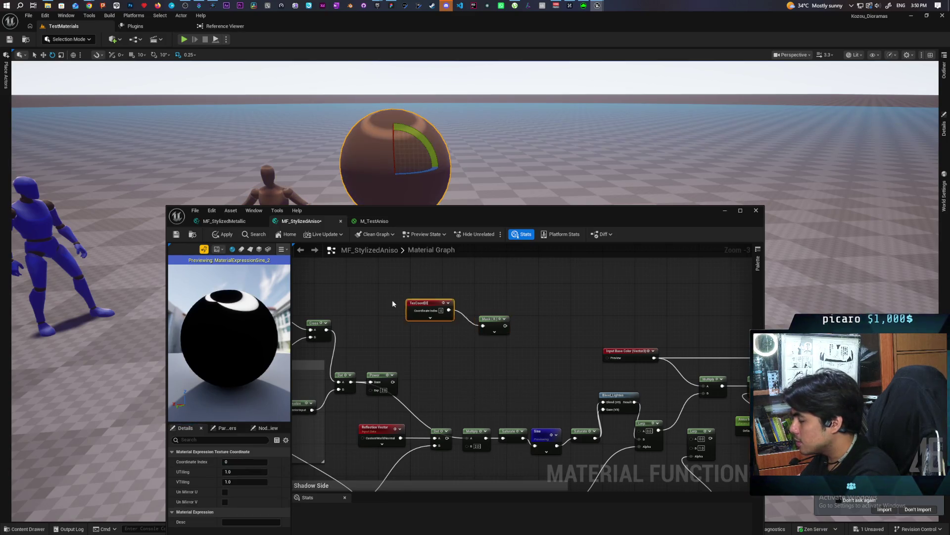
left_click_drag(428, 303, 377, 303)
mouse_move(490, 322)
left_mouse_down()
mouse_move(429, 306)
mouse_move(464, 313)
left_mouse_up()
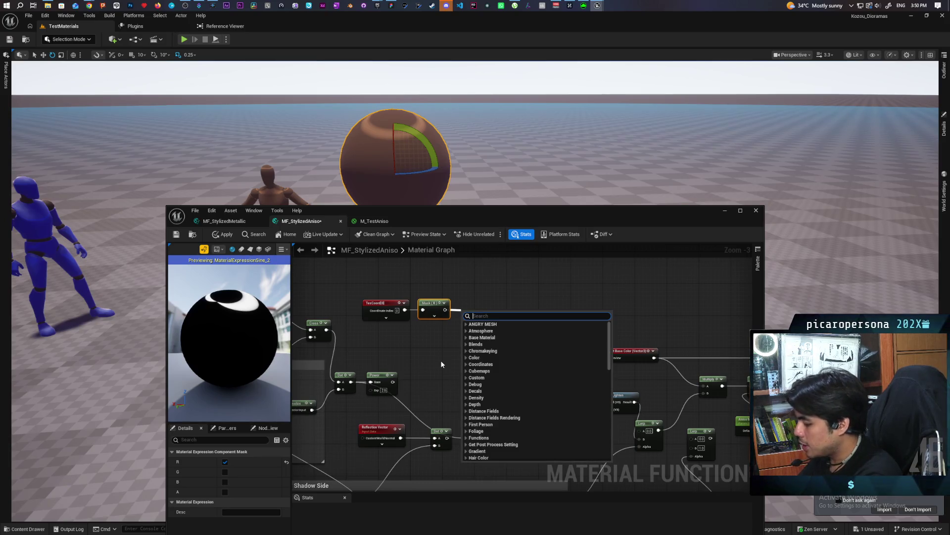
Add a Sine node after the mask, preview it, check its Period, then go to MF_StylizedMetallic
type("sine")
key("Return")
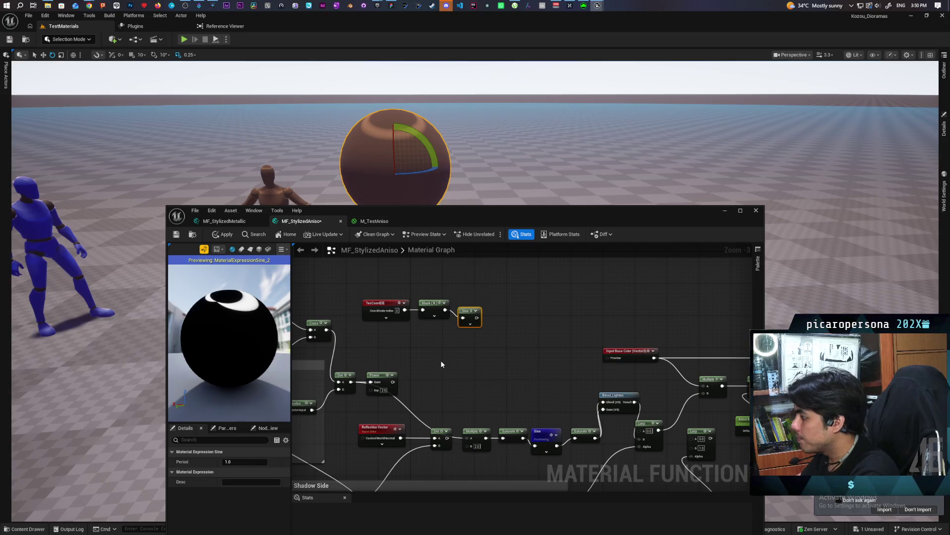
left_click_drag(468, 318, 472, 309)
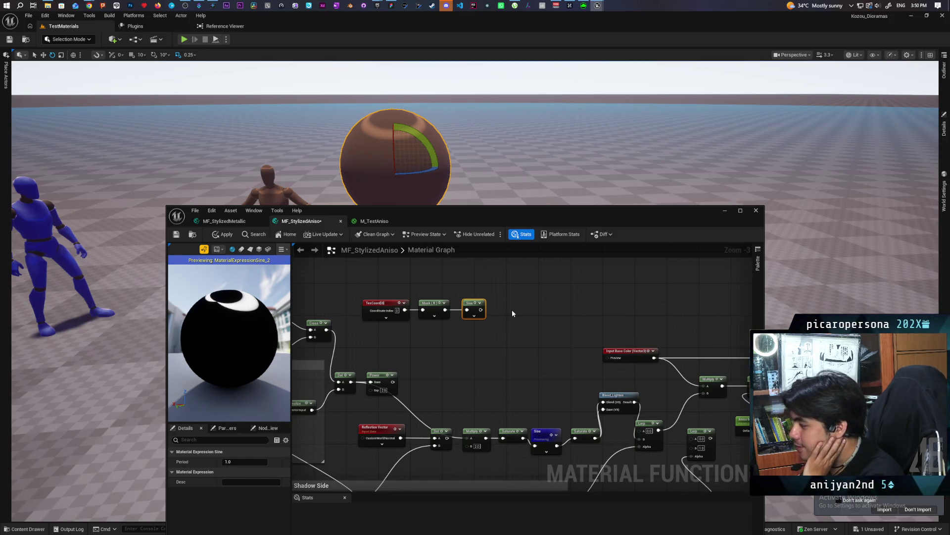
key("space")
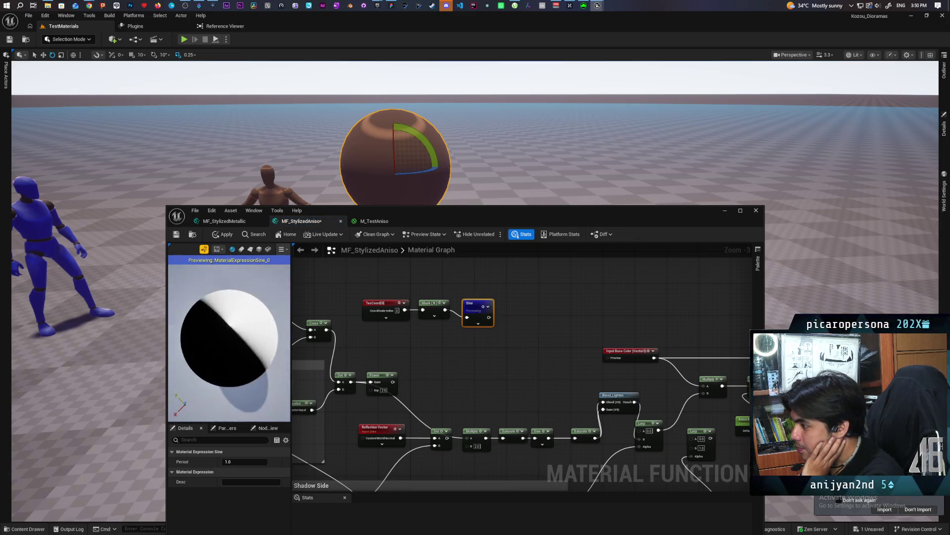
left_click_drag(229, 342, 297, 345)
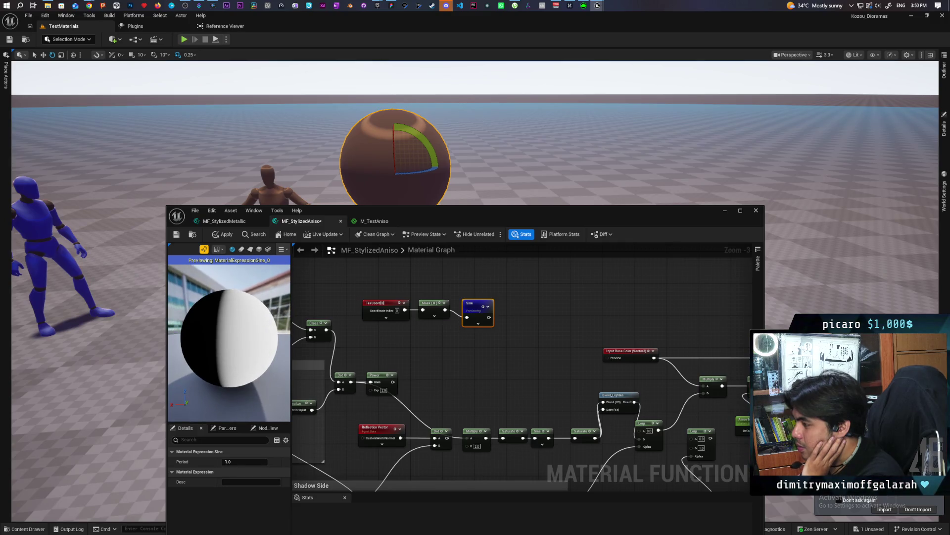
left_click(481, 324)
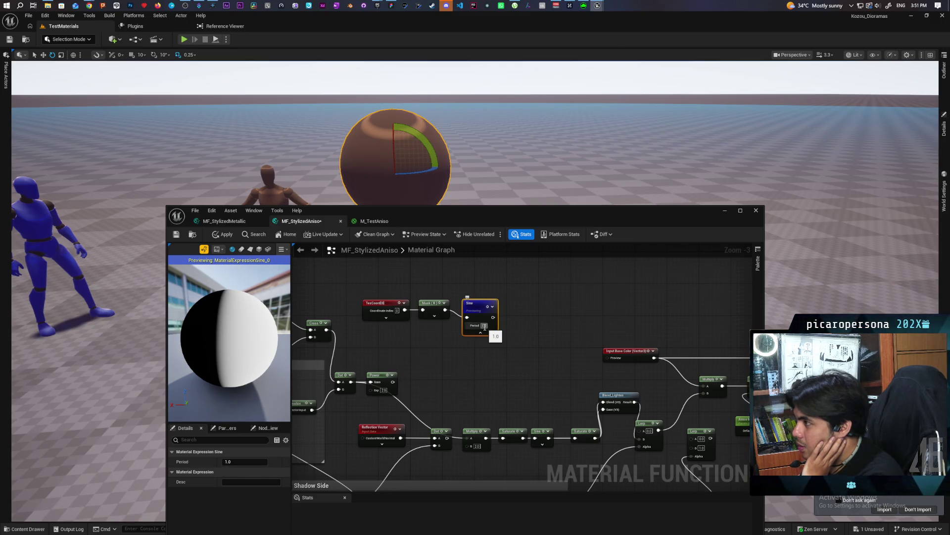
left_click(239, 223)
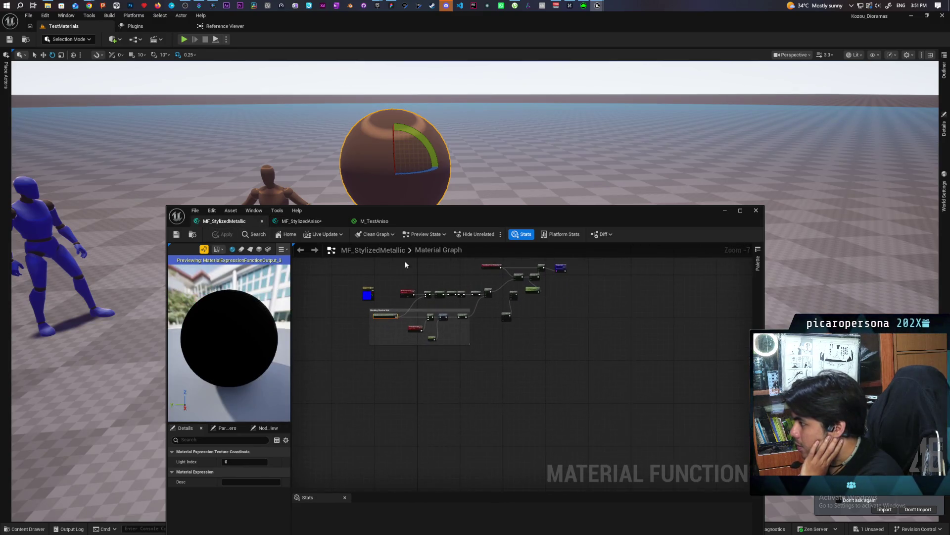
Inspect M_TestAniso's TexCoord, Normalize and other node groups, then switch back to MF_StylizedAniso
left_click(366, 221)
scroll(417, 326, "down", 5)
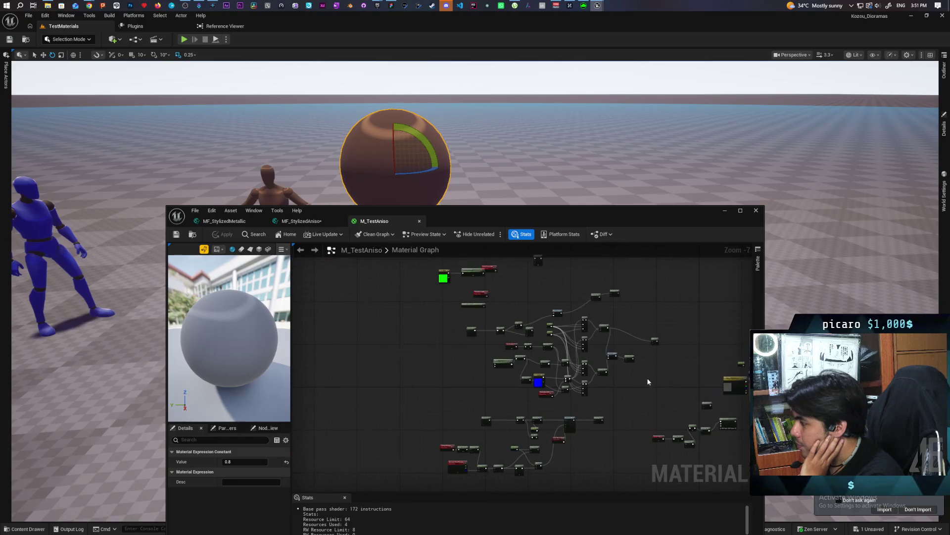
scroll(471, 371, "up", 8)
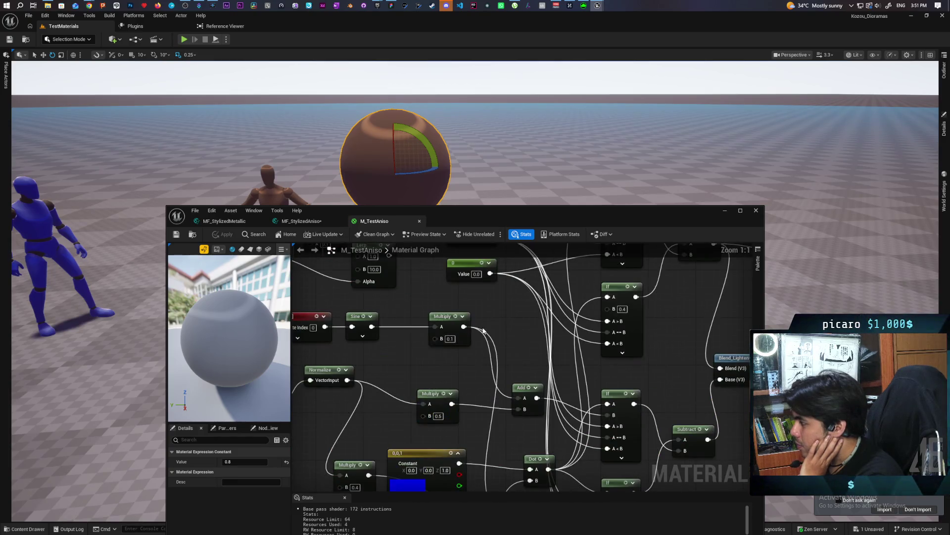
scroll(363, 369, "down", 1)
mouse_move(325, 403)
left_mouse_down()
mouse_move(331, 382)
mouse_move(552, 372)
mouse_move(547, 397)
mouse_move(505, 408)
mouse_move(372, 362)
mouse_move(414, 412)
mouse_move(572, 445)
mouse_move(559, 423)
mouse_move(459, 384)
mouse_move(270, 358)
mouse_move(322, 322)
mouse_move(396, 346)
mouse_move(492, 334)
mouse_move(475, 330)
mouse_move(422, 378)
mouse_move(455, 364)
left_mouse_up()
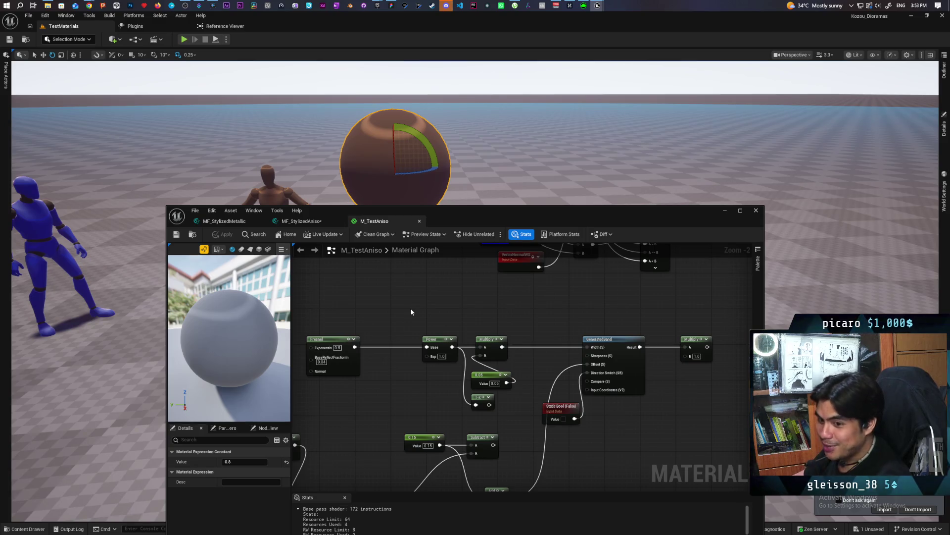
scroll(410, 310, "down", 2)
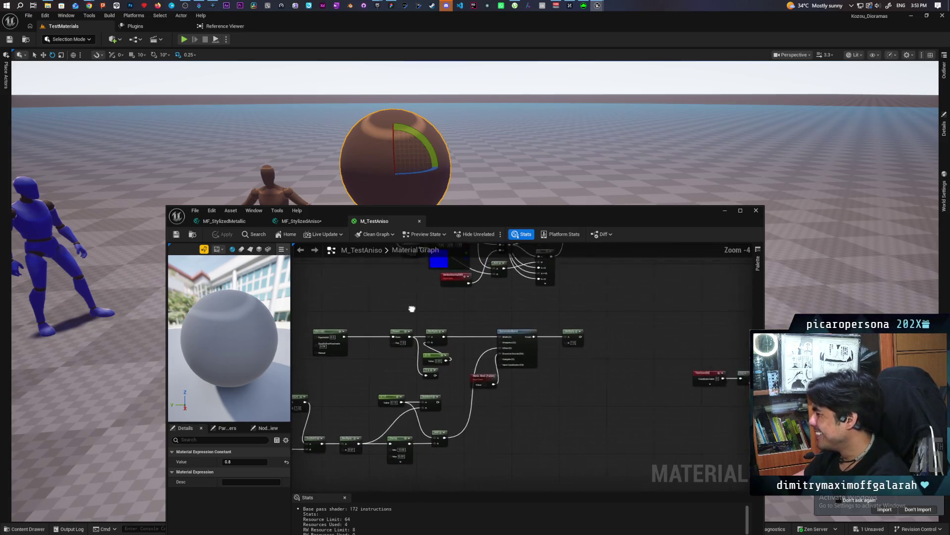
mouse_move(508, 370)
left_mouse_down()
mouse_move(414, 471)
mouse_move(419, 279)
left_mouse_up()
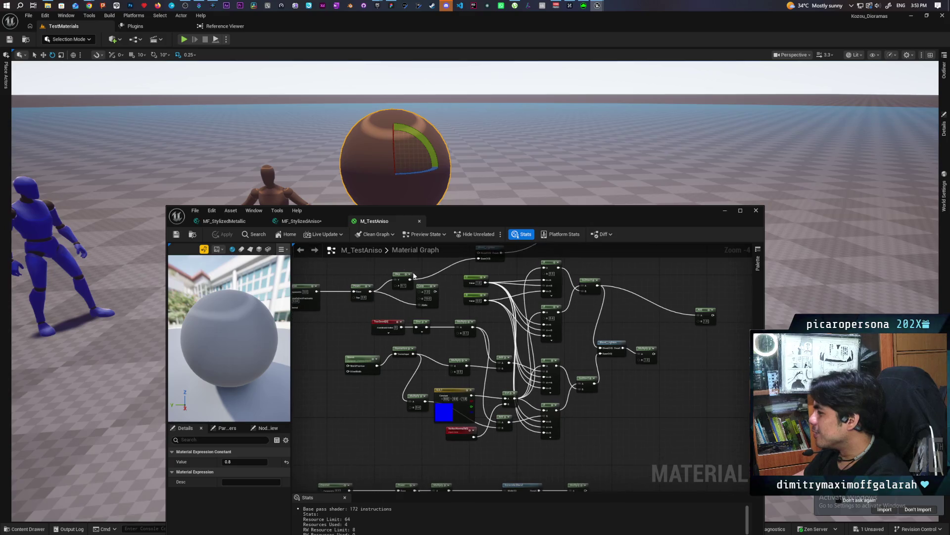
left_click(303, 221)
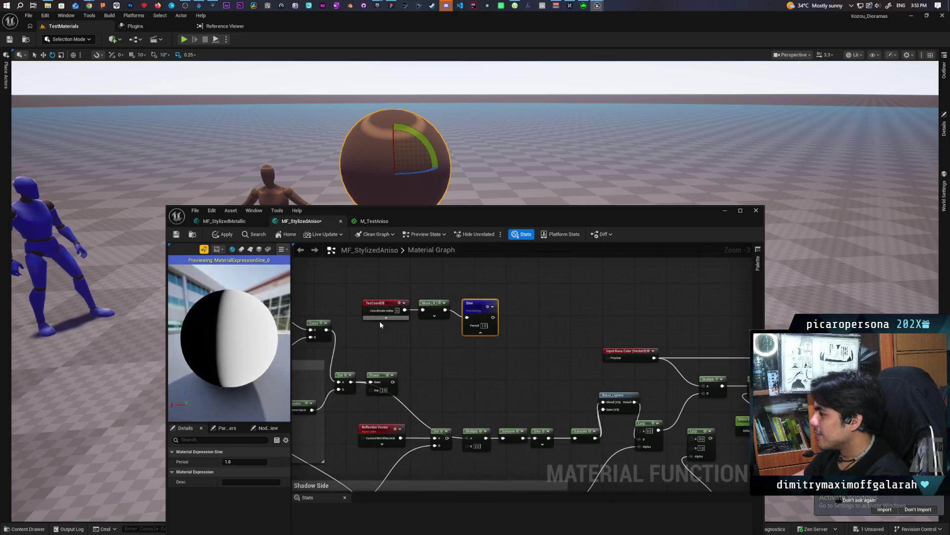
left_click_drag(265, 347, 292, 345)
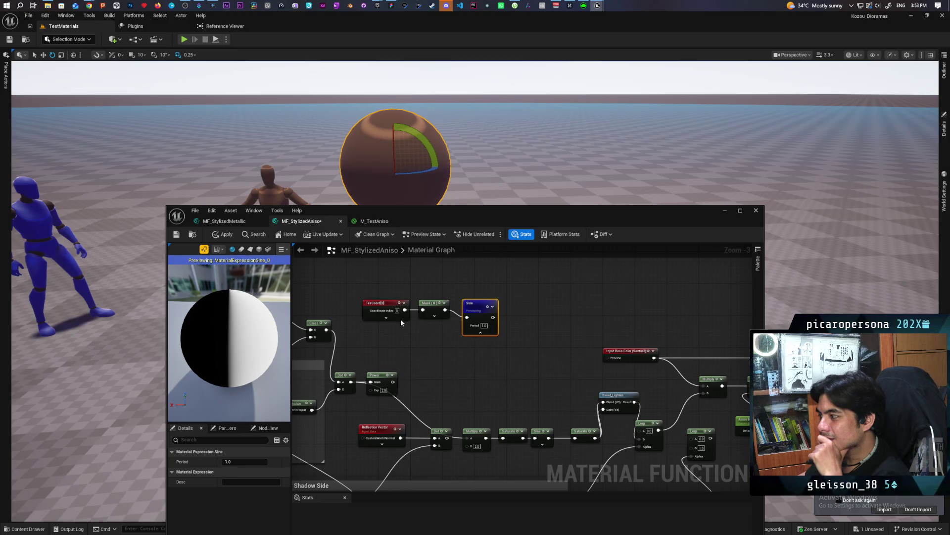
scroll(424, 335, "up", 1)
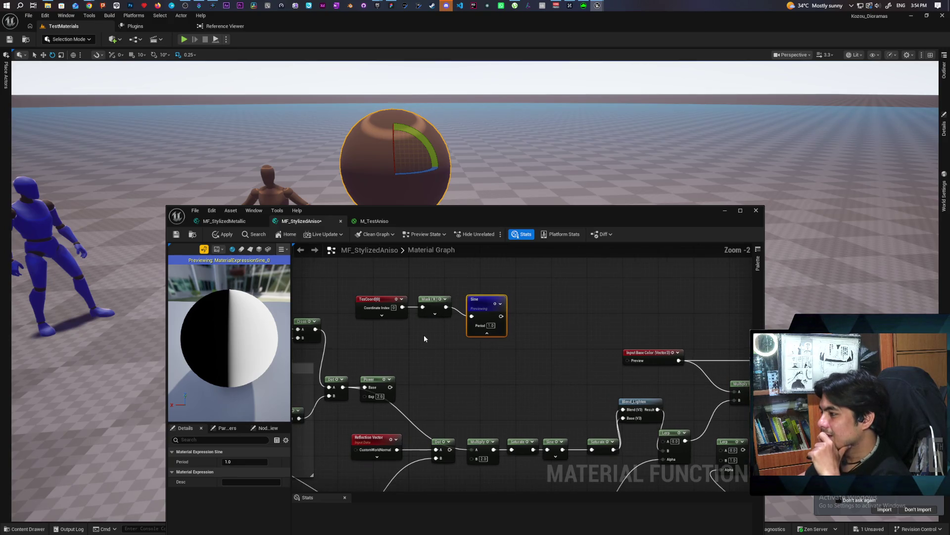
left_click(436, 311)
Switch the Component Mask from R to G and check the downstream Saturate node
left_click(225, 461)
left_click(224, 471)
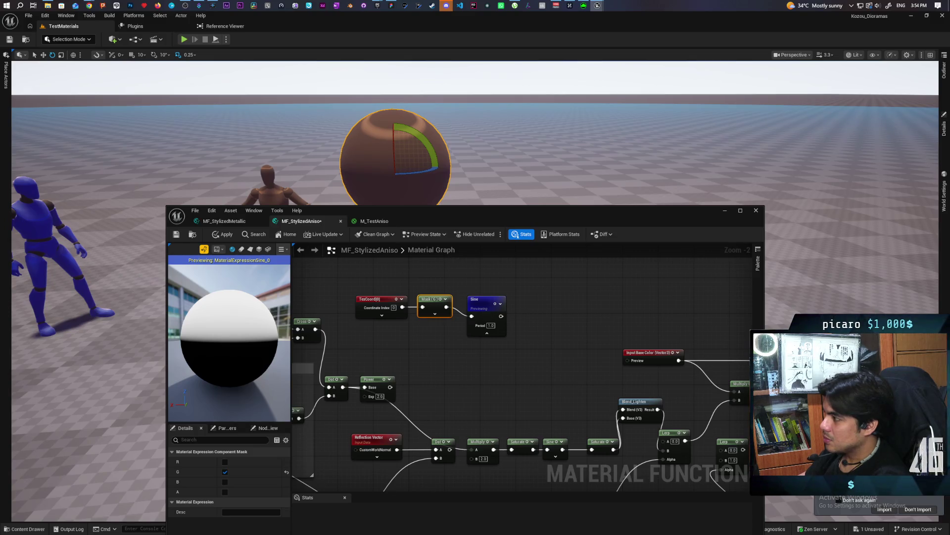
left_click(452, 394)
mouse_move(488, 395)
left_mouse_down()
mouse_move(335, 374)
mouse_move(600, 361)
mouse_move(480, 365)
mouse_move(380, 343)
left_mouse_up()
left_click(493, 394)
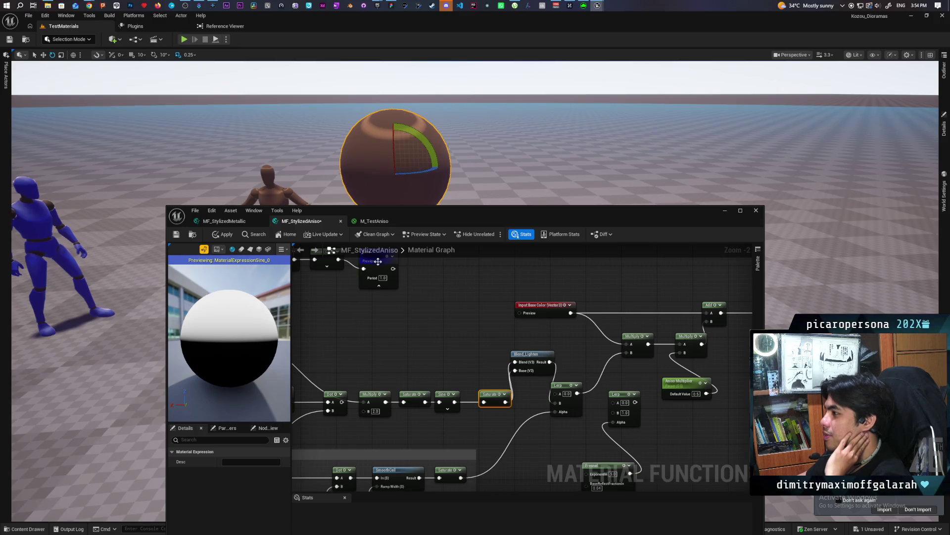
Save MF_StylizedAniso and minimize the Material Editor to show the level
left_click(176, 234)
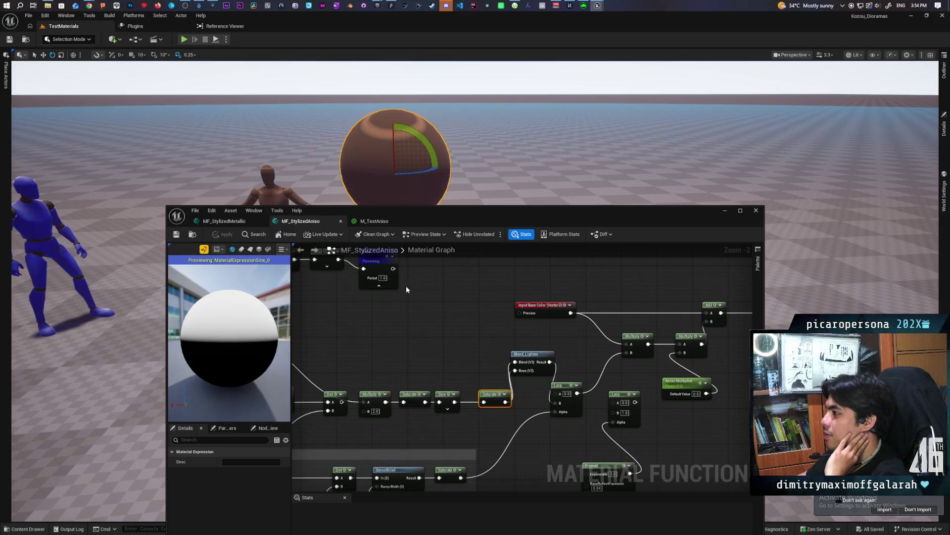
left_click(409, 250)
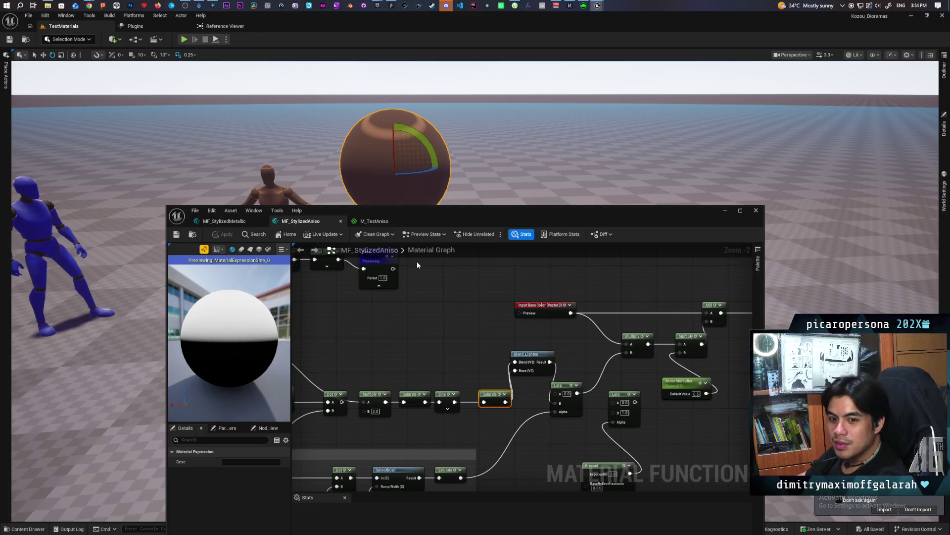
left_click(724, 210)
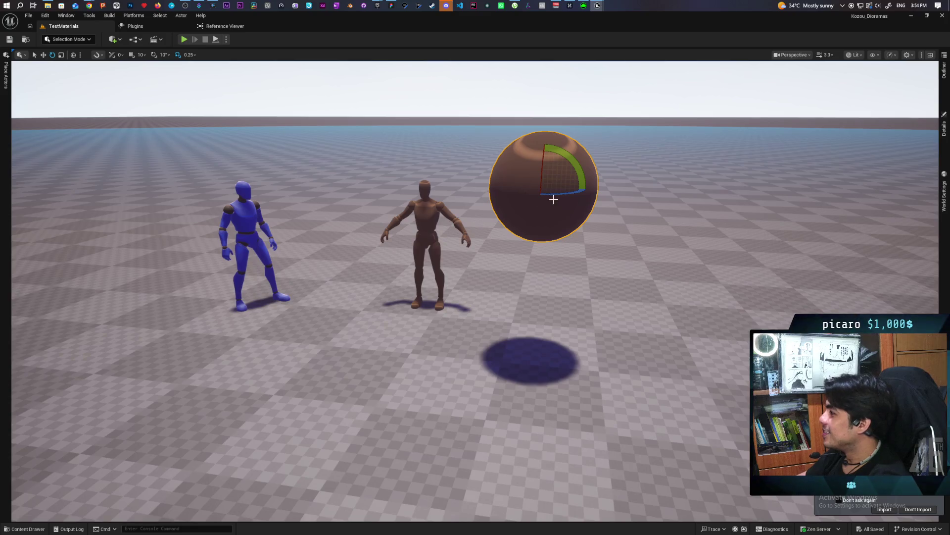
Alt-drag a copy of the test sphere and slide it along X to the centre
key("w")
left_click_drag(572, 191, 259, 183)
scroll(333, 227, "up", 5)
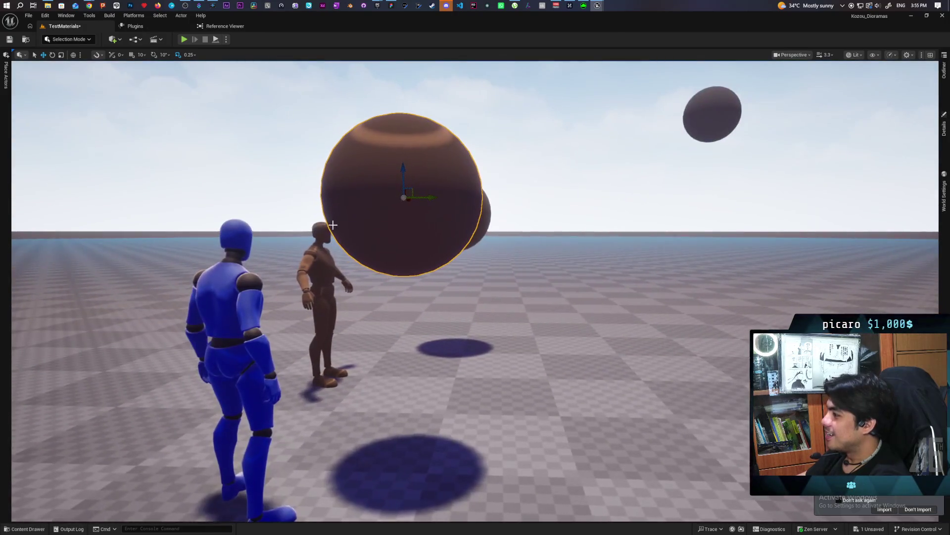
mouse_move(418, 197)
left_mouse_down()
mouse_move(261, 213)
mouse_move(311, 212)
left_mouse_up()
key("f")
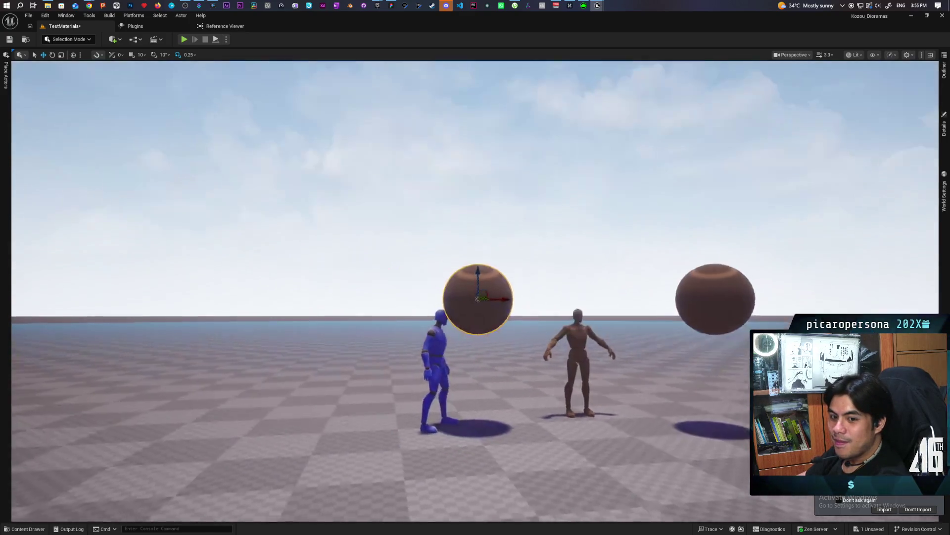
mouse_move(376, 163)
left_mouse_down()
mouse_move(407, 200)
mouse_move(355, 186)
mouse_move(277, 185)
mouse_move(282, 193)
left_mouse_up()
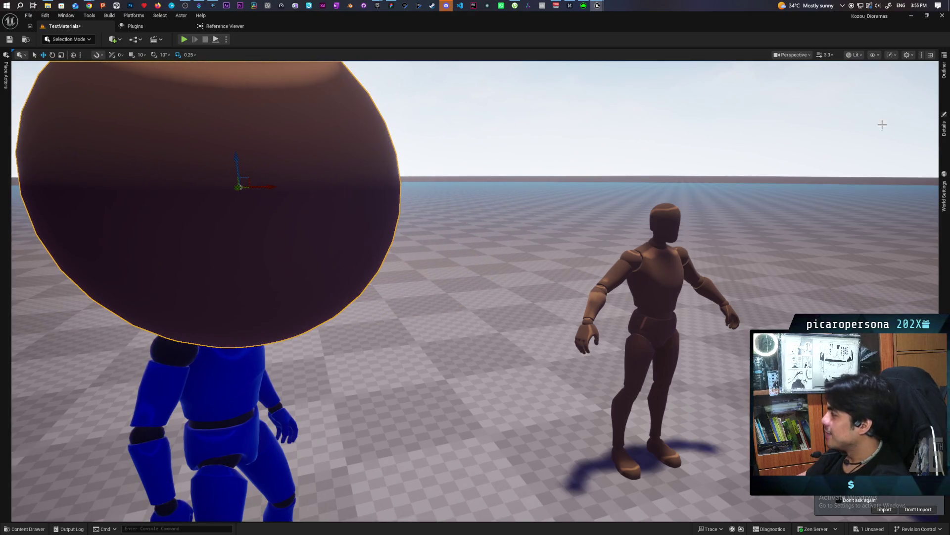
left_click(944, 124)
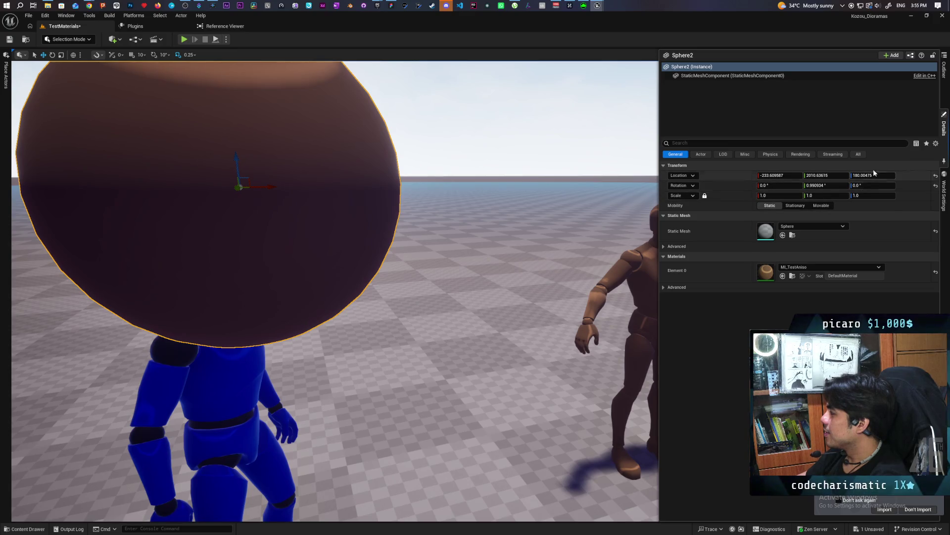
left_click_drag(262, 183, 477, 185)
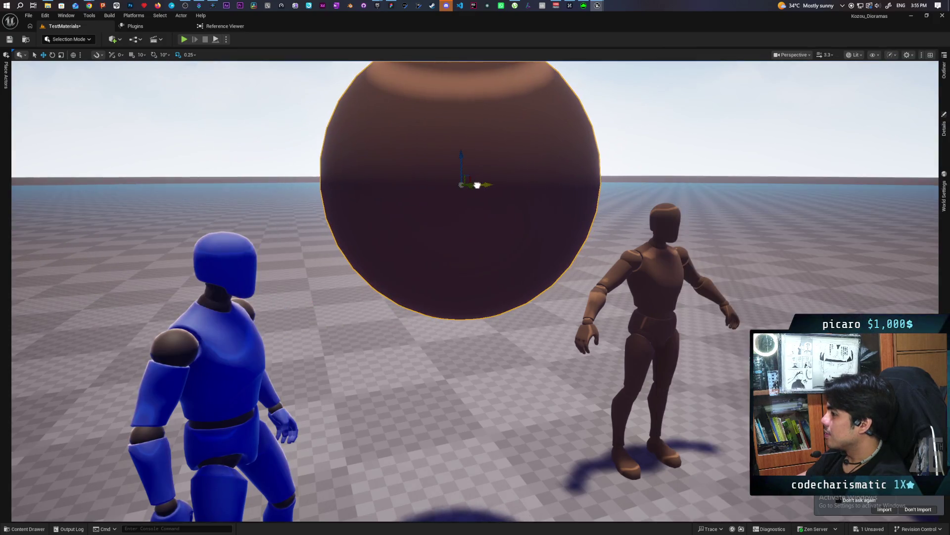
left_click(944, 124)
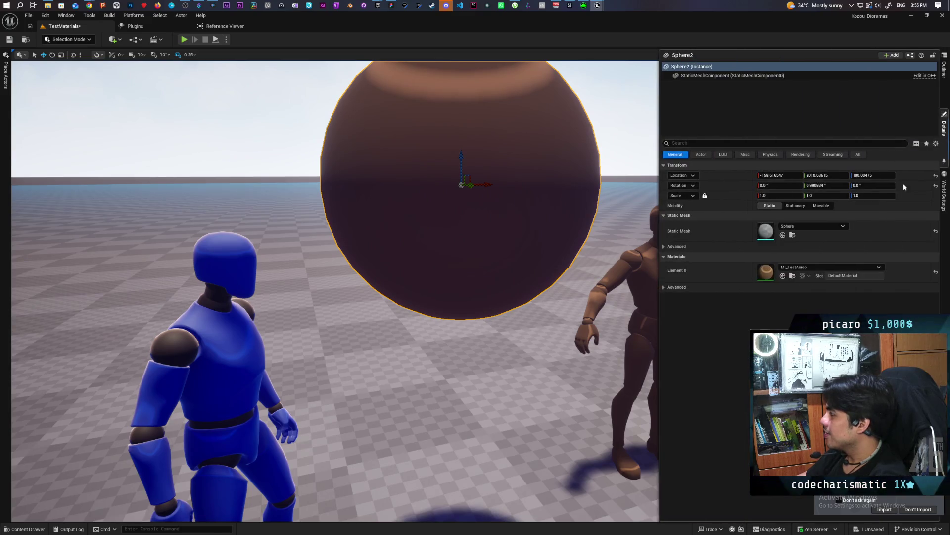
Check the blue mannequin's properties, then rotate the right sphere about 91° and undo it
left_click(228, 332)
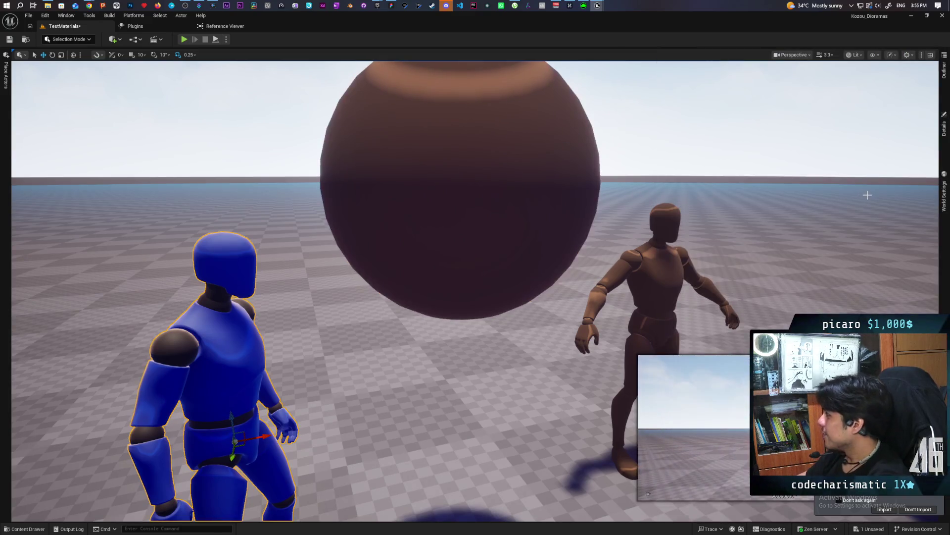
left_click(944, 123)
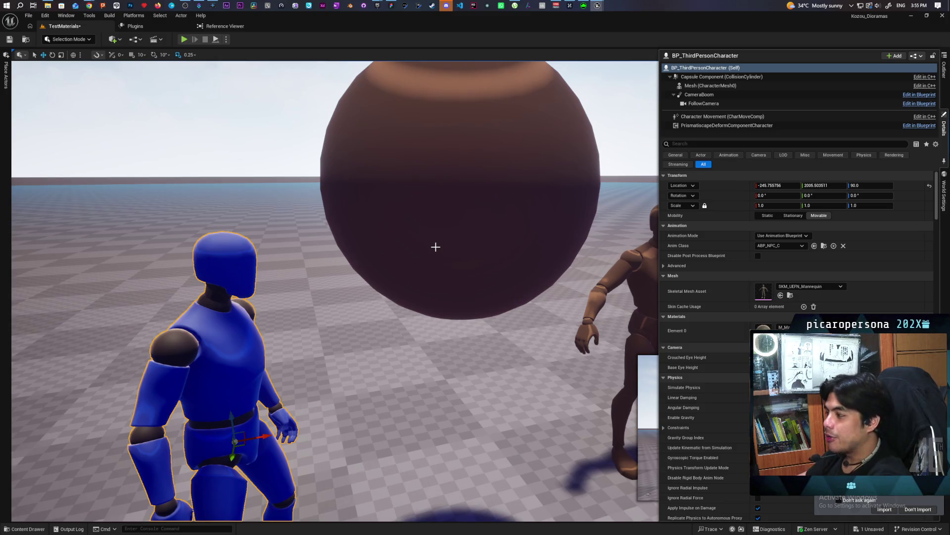
mouse_move(423, 315)
left_mouse_down()
mouse_move(386, 357)
mouse_move(337, 361)
mouse_move(356, 359)
mouse_move(470, 283)
mouse_move(511, 276)
mouse_move(511, 298)
left_mouse_up()
left_click(470, 283)
key("e")
mouse_move(493, 262)
left_mouse_down()
mouse_move(443, 255)
mouse_move(466, 253)
mouse_move(508, 276)
mouse_move(483, 253)
mouse_move(505, 273)
left_mouse_up()
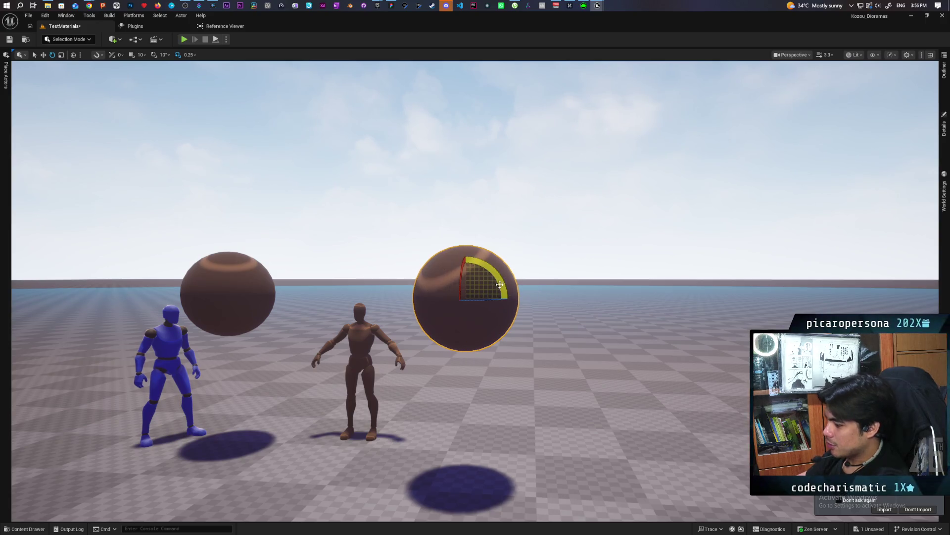
key("ctrl+z")
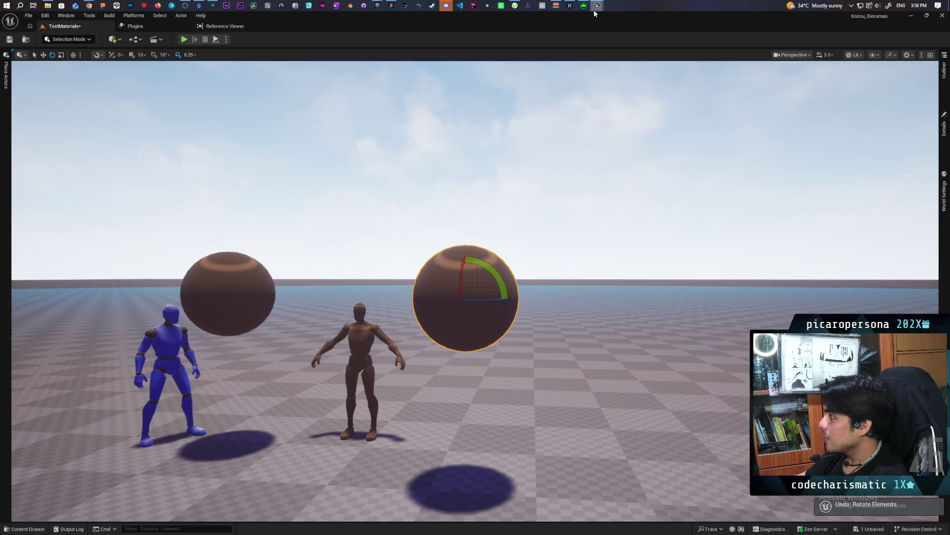
Connect the 0.8 constant to Anisotropy in M_TestAniso and apply
mouse_move(596, 6)
left_click(617, 50)
scroll(533, 340, "down", 4)
left_click(373, 222)
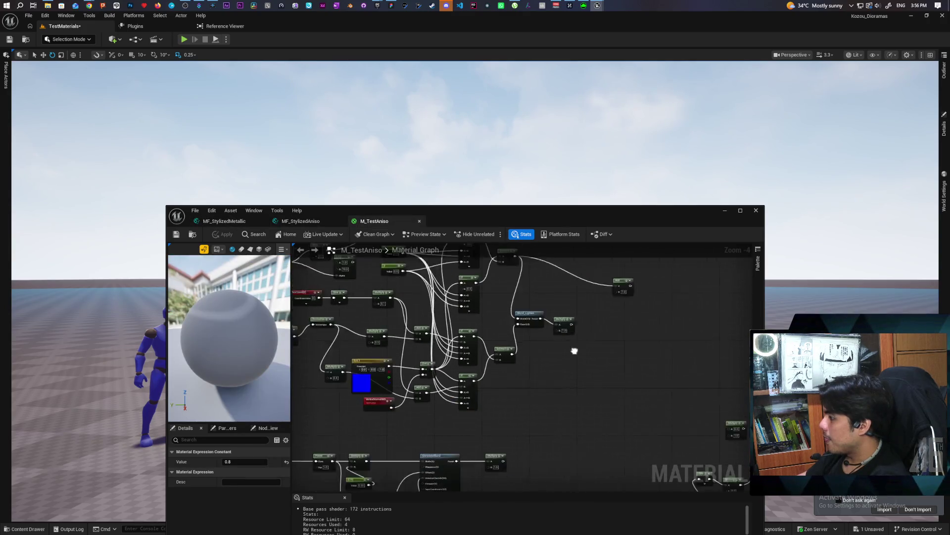
scroll(472, 358, "up", 3)
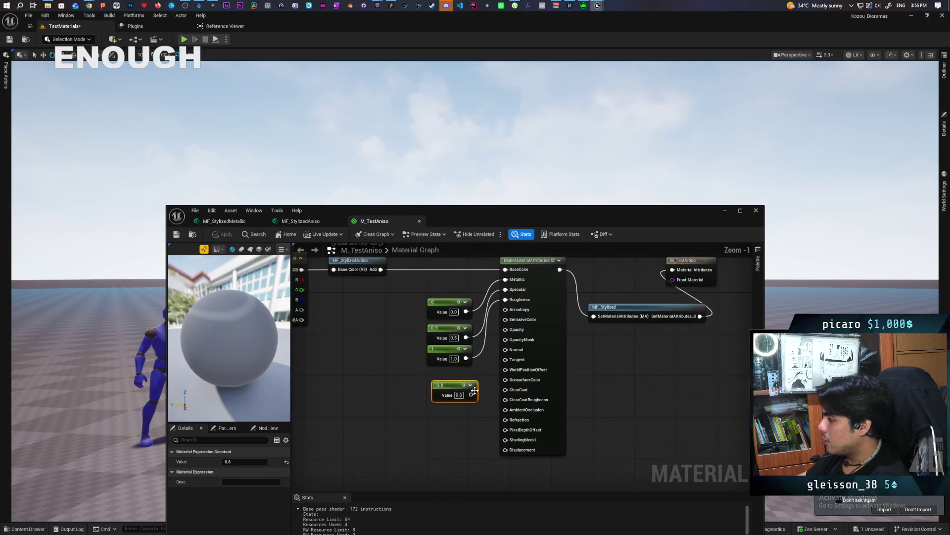
mouse_move(472, 395)
left_mouse_down()
mouse_move(512, 317)
mouse_move(515, 327)
mouse_move(505, 309)
left_mouse_up()
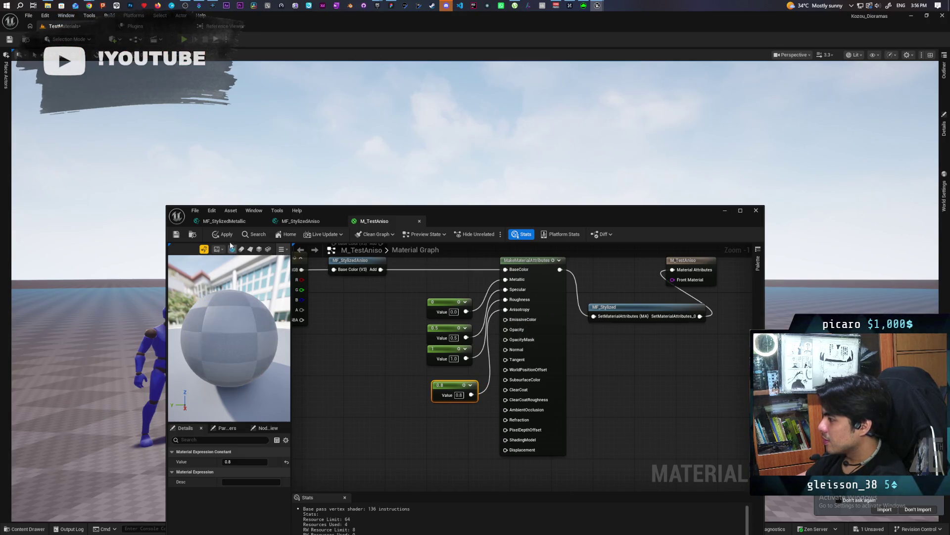
left_click(225, 234)
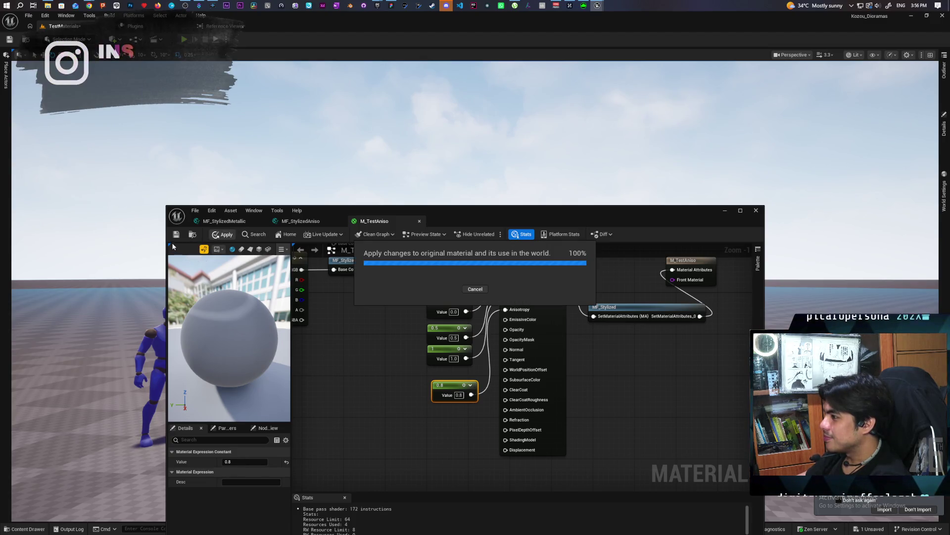
Rotate the right-hand sphere to watch how the anisotropic highlight shifts
mouse_move(481, 213)
left_mouse_down()
mouse_move(554, 373)
mouse_move(547, 382)
left_mouse_up()
mouse_move(490, 271)
left_mouse_down()
mouse_move(508, 267)
mouse_move(481, 256)
left_mouse_up()
mouse_move(495, 265)
left_mouse_down()
mouse_move(448, 257)
mouse_move(507, 282)
mouse_move(490, 259)
mouse_move(443, 257)
mouse_move(488, 252)
mouse_move(510, 297)
left_mouse_up()
mouse_move(568, 384)
left_mouse_down()
mouse_move(554, 349)
mouse_move(560, 311)
left_mouse_up()
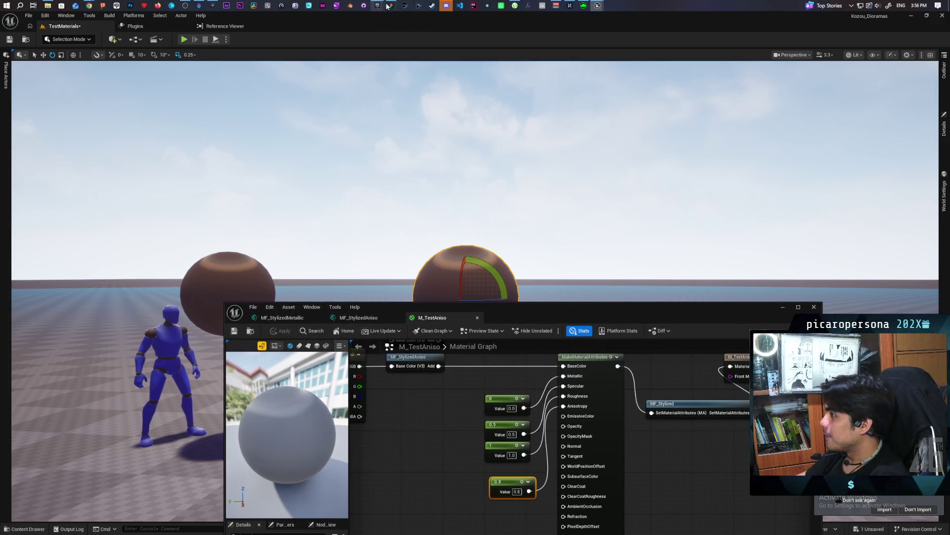
left_click(391, 5)
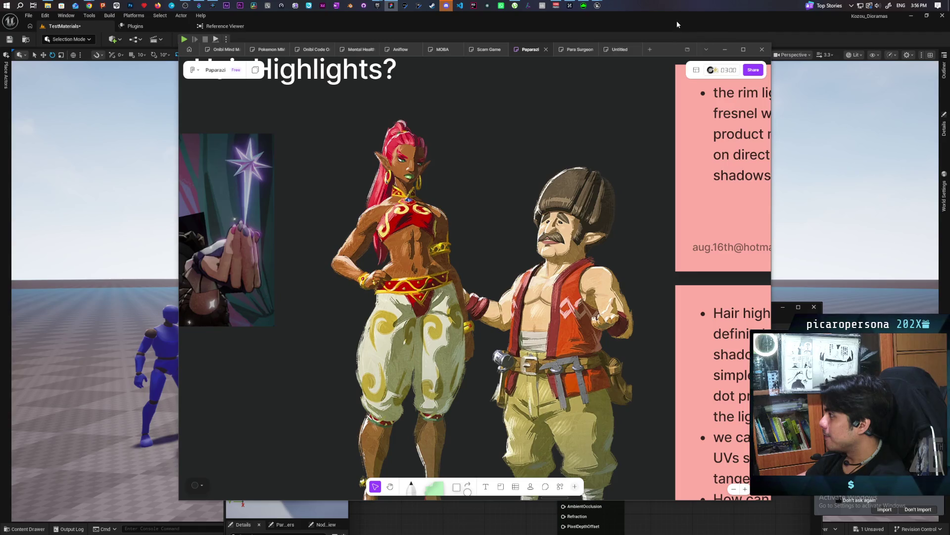
key("alt+Tab")
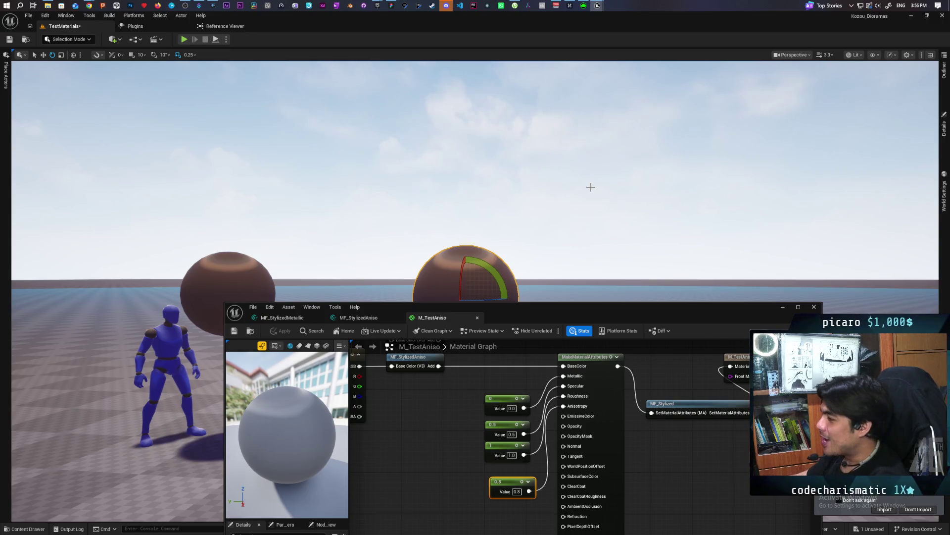
mouse_move(558, 319)
left_mouse_down()
mouse_move(555, 336)
mouse_move(513, 376)
left_mouse_up()
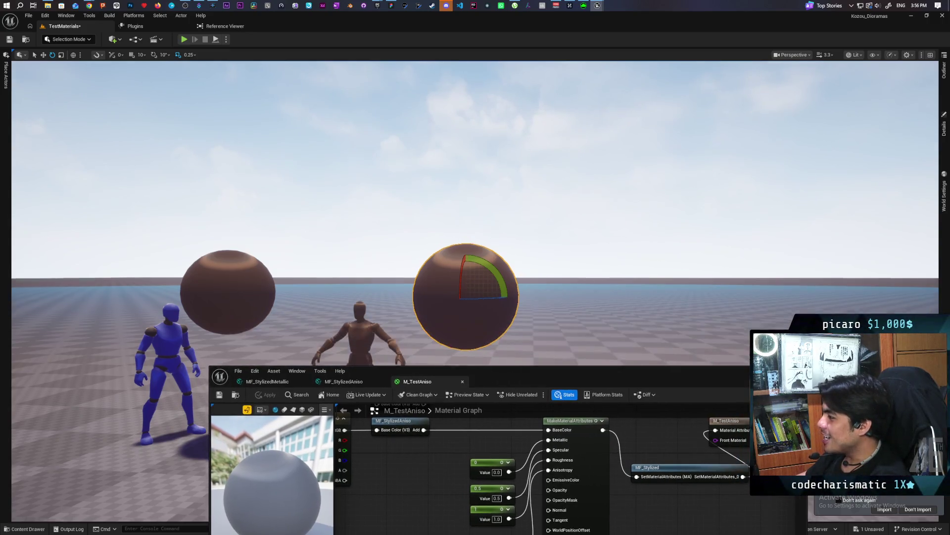
key("w")
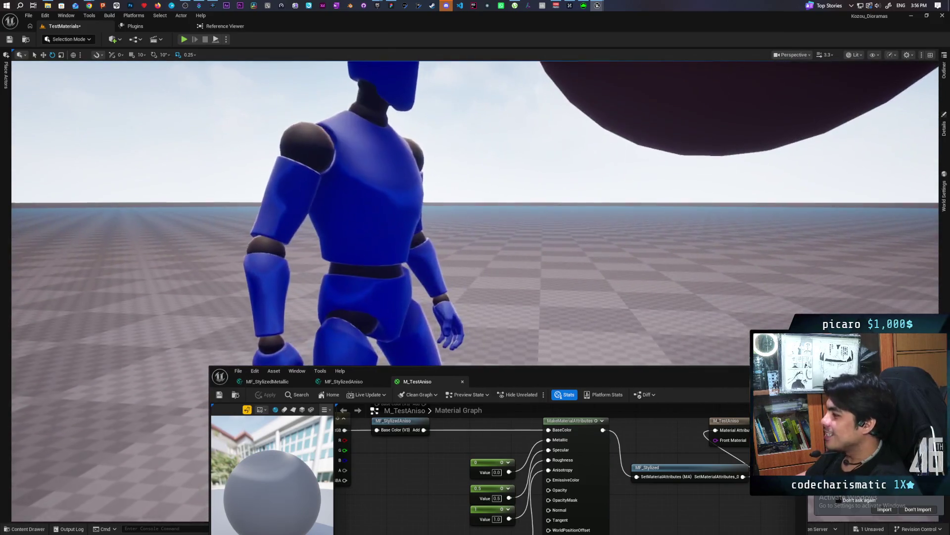
key("s")
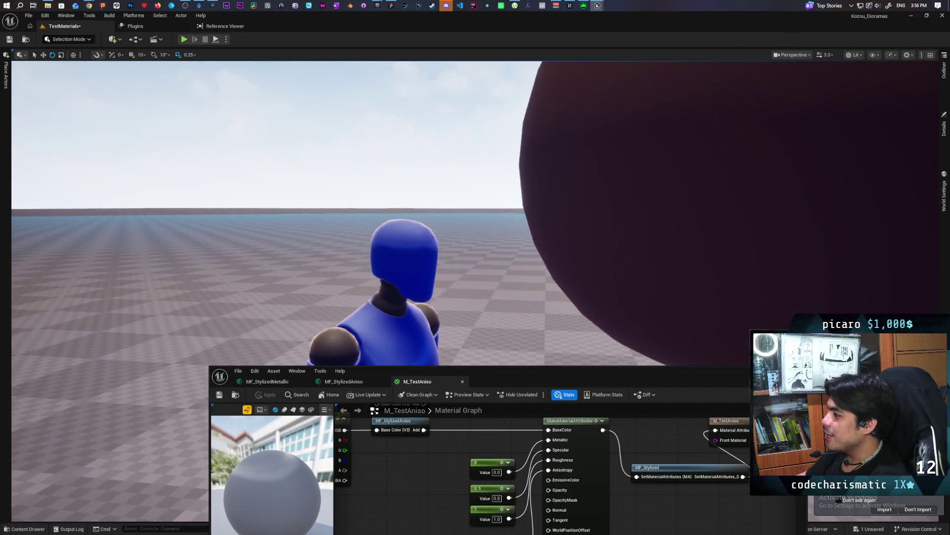
key("w")
key("s")
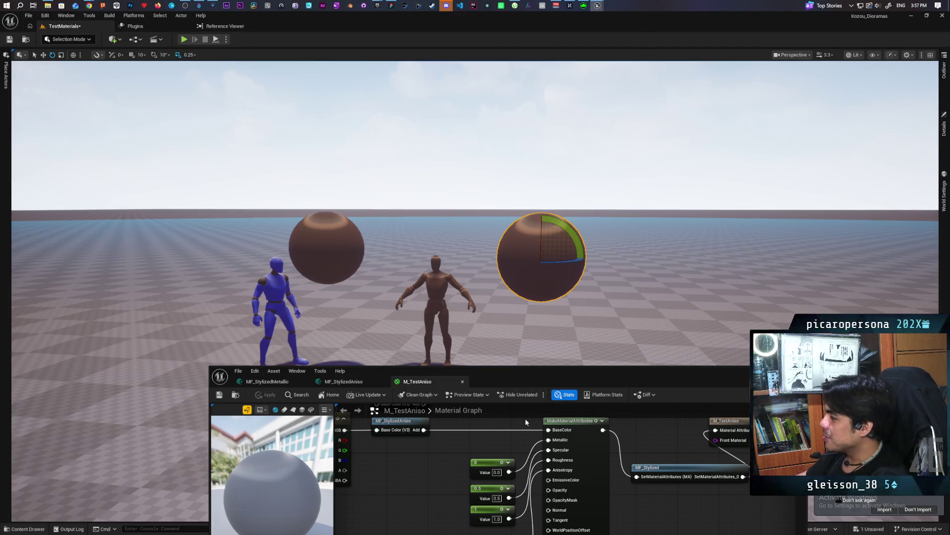
left_click_drag(504, 377, 503, 333)
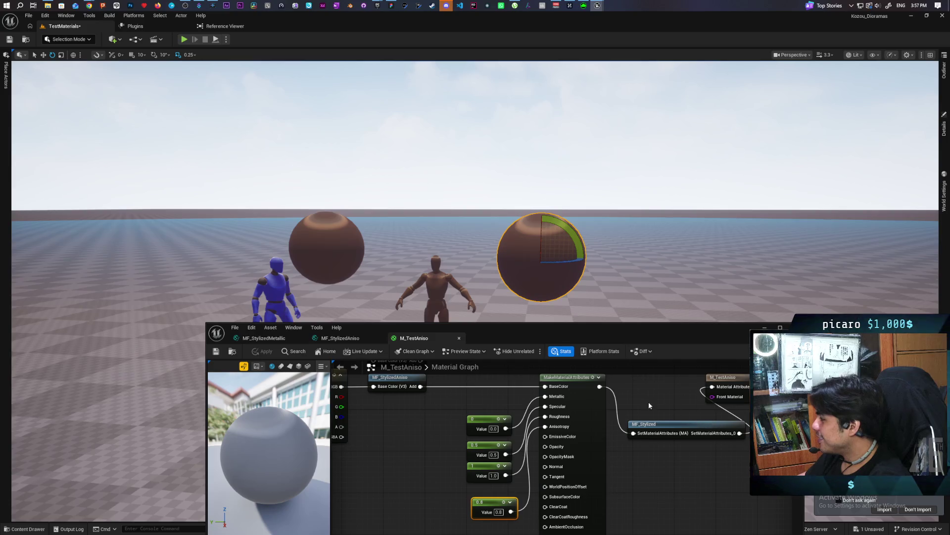
Break the 0.8 constant's wire to Anisotropy and apply the material
mouse_move(436, 442)
left_mouse_down()
mouse_move(515, 448)
mouse_move(547, 464)
mouse_move(554, 489)
left_mouse_up()
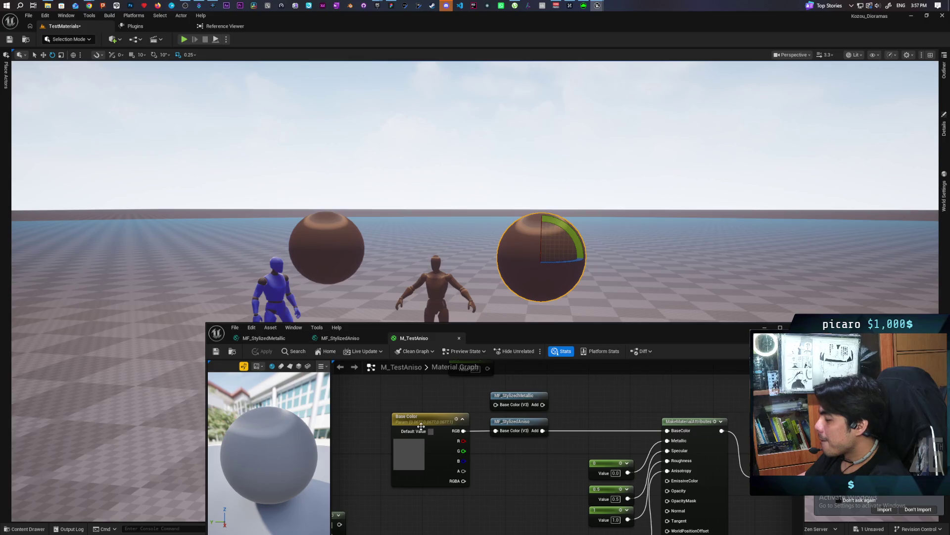
left_click_drag(521, 439, 400, 352)
left_click(521, 439, "alt")
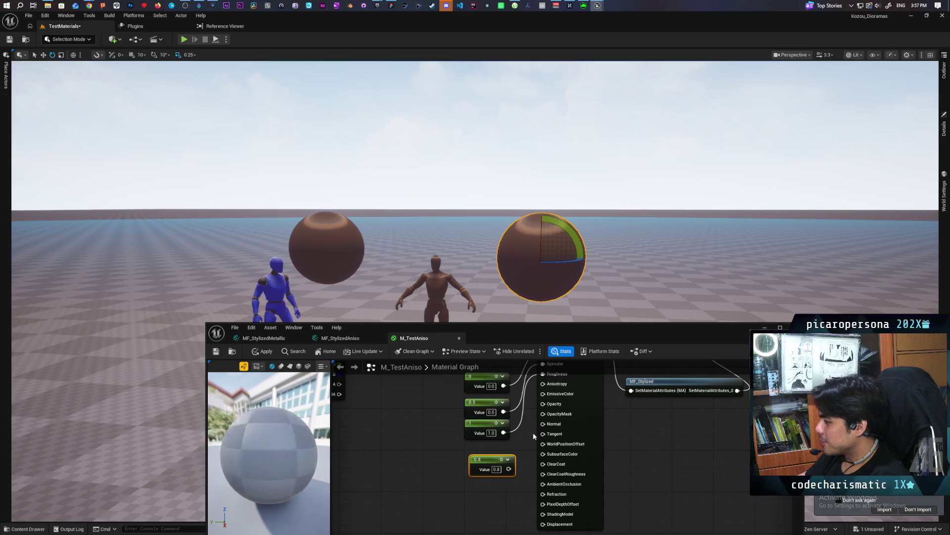
left_click(263, 351)
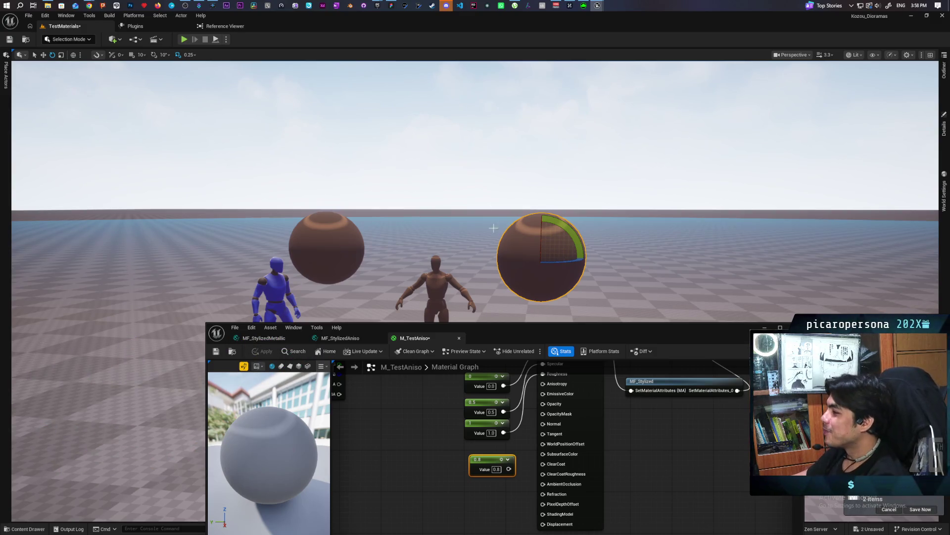
Deselect the right sphere and bring the Figma Paparazi reference board forward
scroll(547, 187, "up", 3)
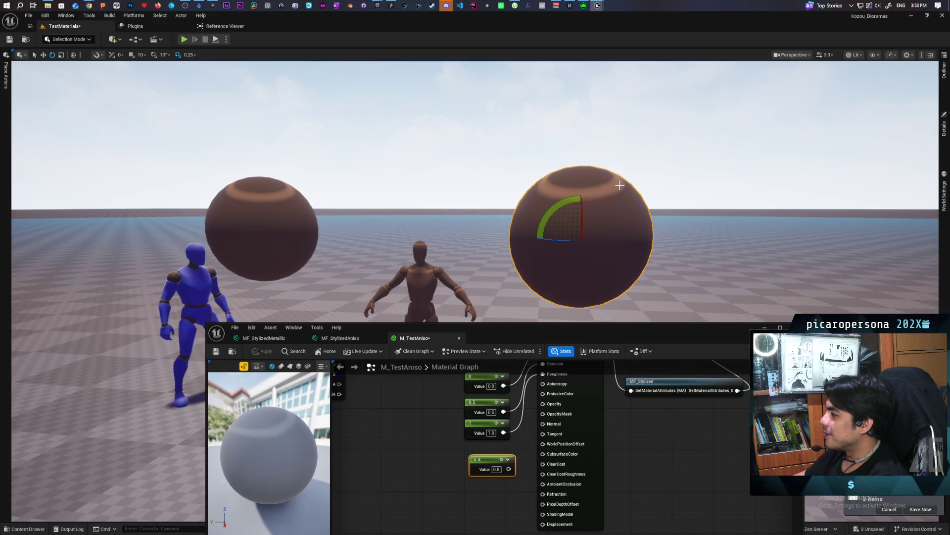
left_click(585, 143)
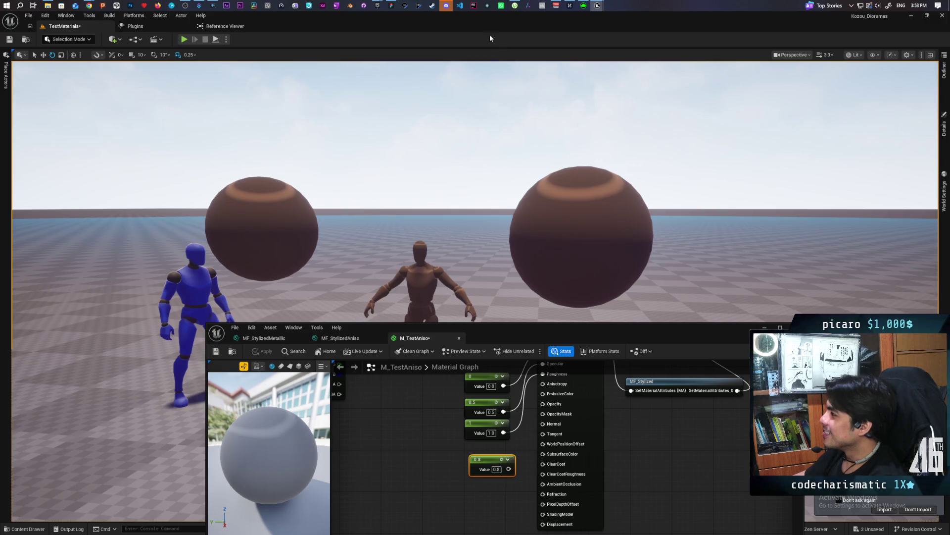
mouse_move(392, 6)
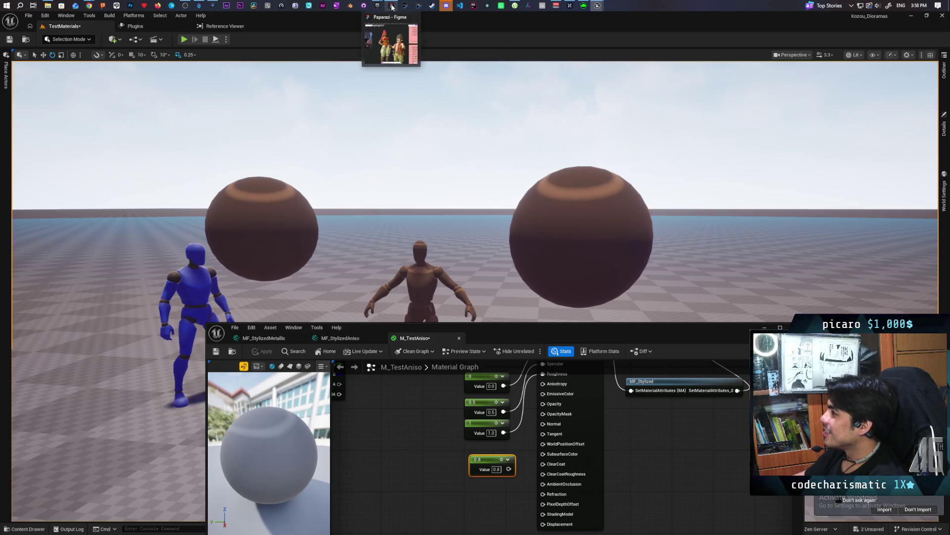
left_click(391, 49)
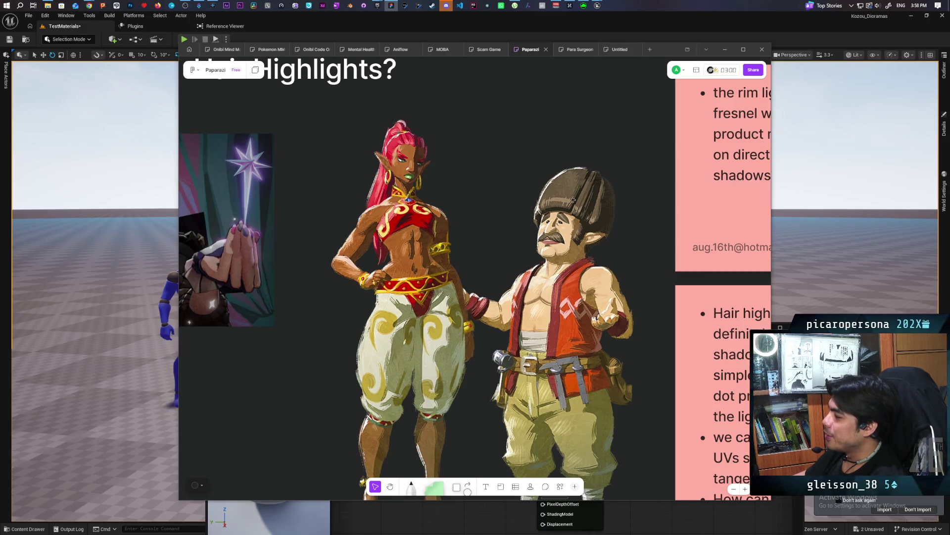
Go from Figma back to Unreal's MF_StylizedAniso graph and maximize the Material Editor
left_click(678, 22)
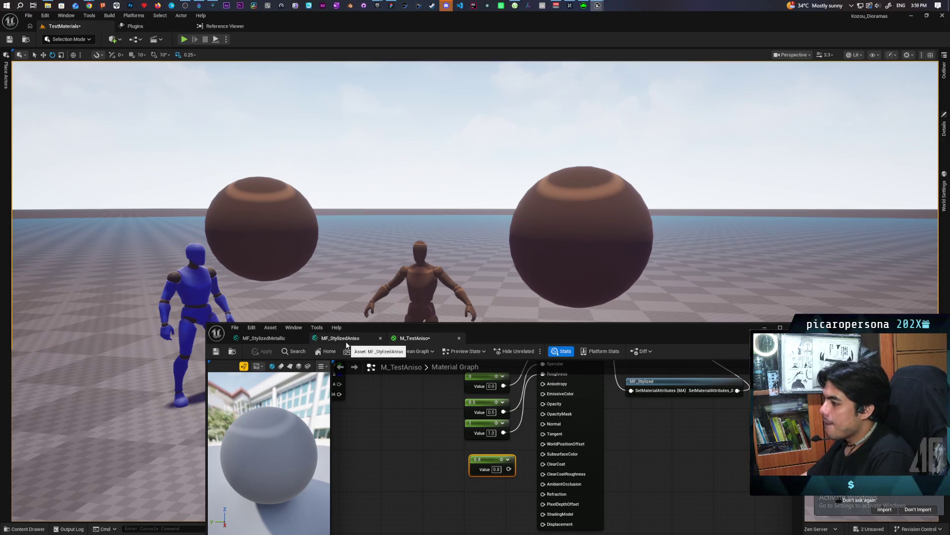
left_click(371, 338)
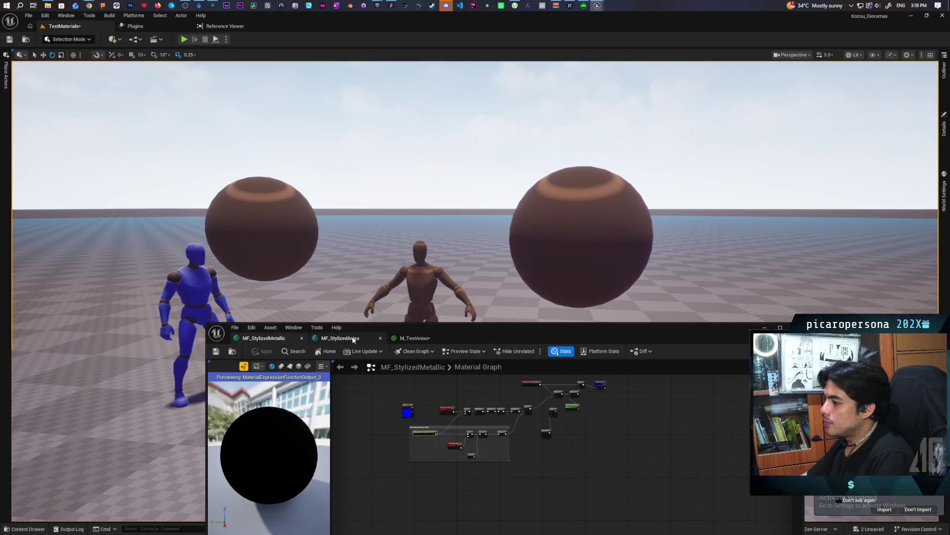
left_click_drag(497, 339, 464, 158)
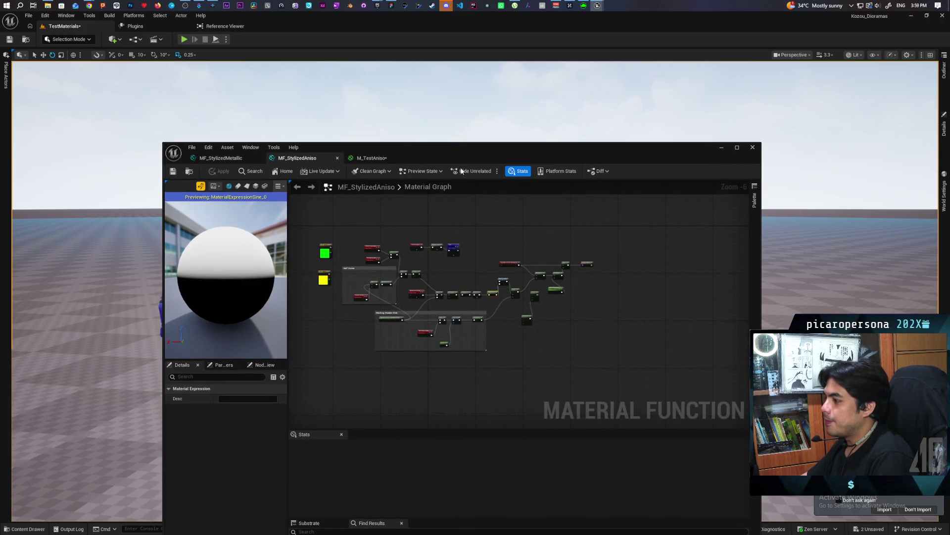
double_click(422, 149)
Raise Camera Vector and paste SkyAtmosphereLightDirection next to it inside the Half Vector box
scroll(400, 233, "up", 4)
scroll(484, 196, "up", 2)
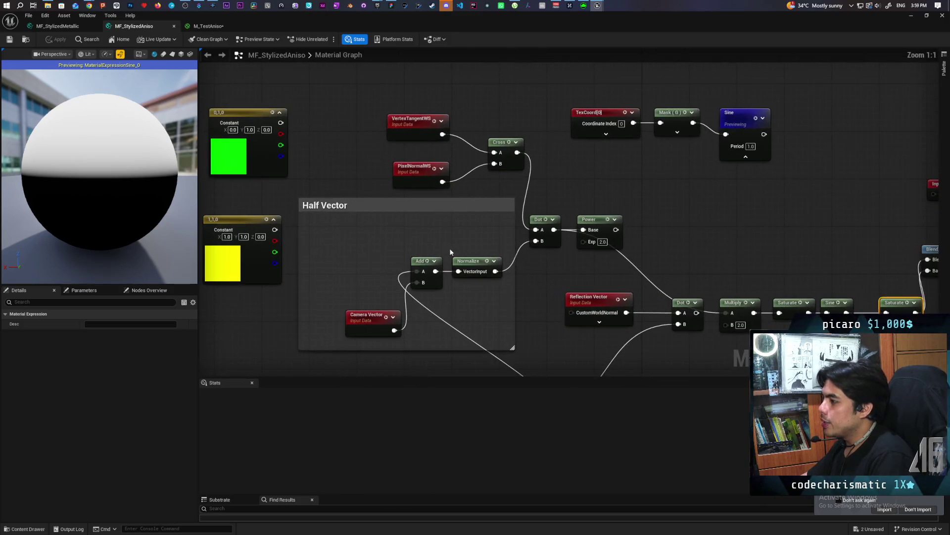
mouse_move(371, 316)
left_mouse_down()
mouse_move(359, 244)
mouse_move(358, 286)
mouse_move(358, 275)
mouse_move(485, 310)
mouse_move(473, 178)
mouse_move(491, 195)
left_mouse_up()
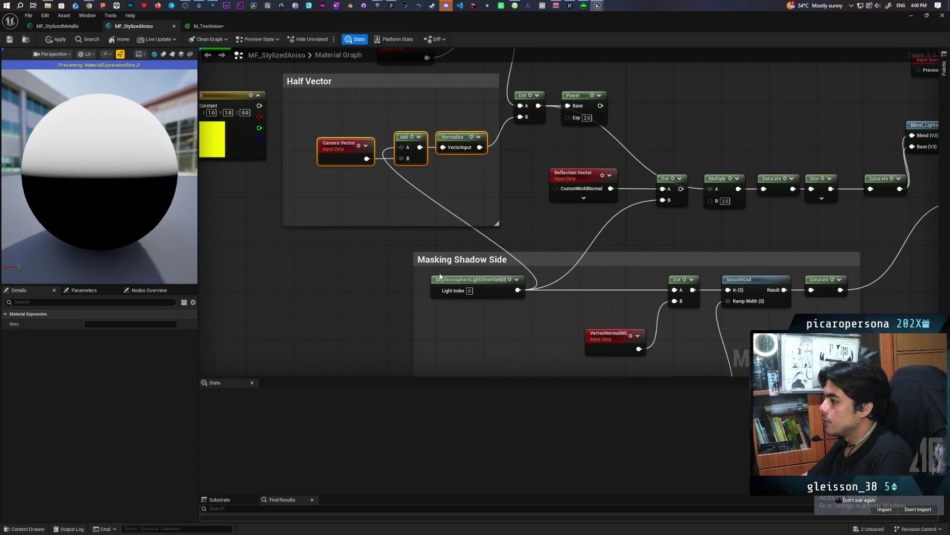
key("ctrl+v")
left_click_drag(316, 116, 332, 125)
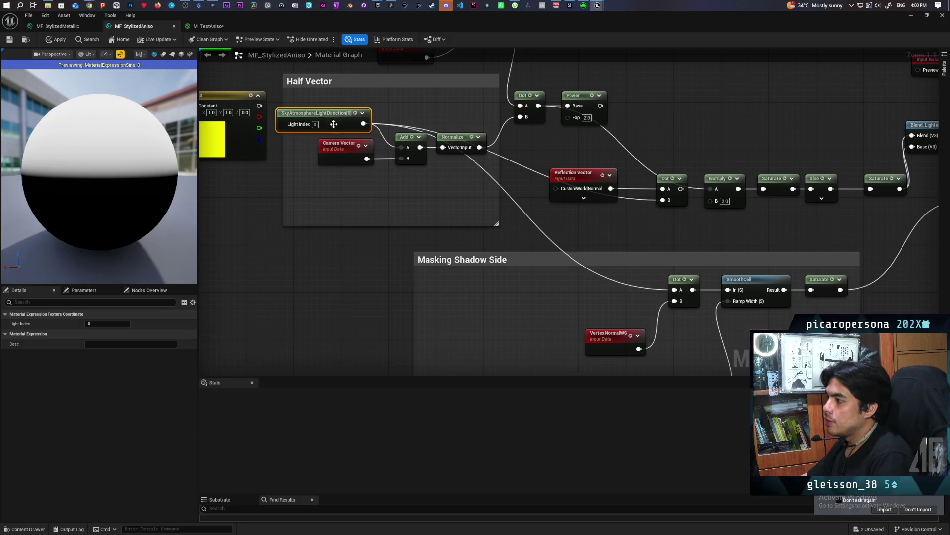
left_click(391, 124)
left_click(369, 121)
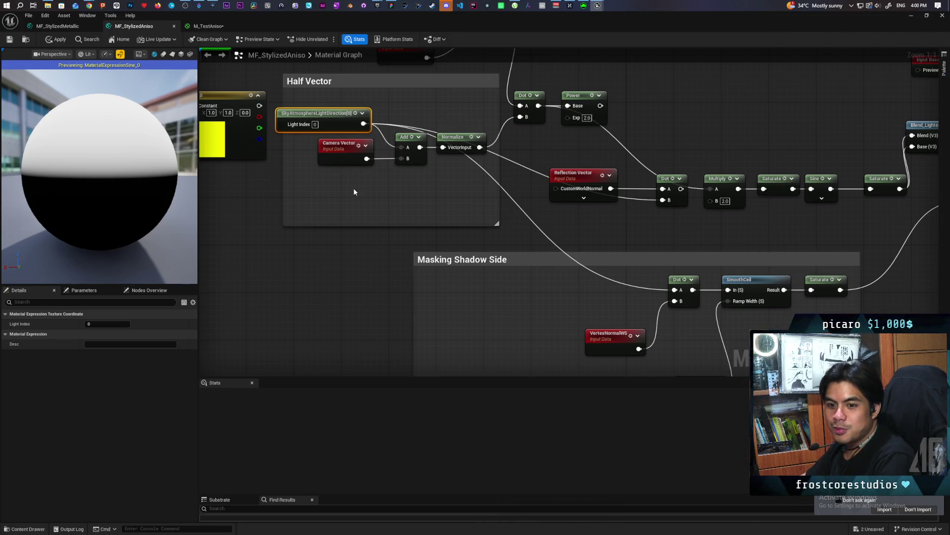
left_click_drag(360, 187, 411, 278)
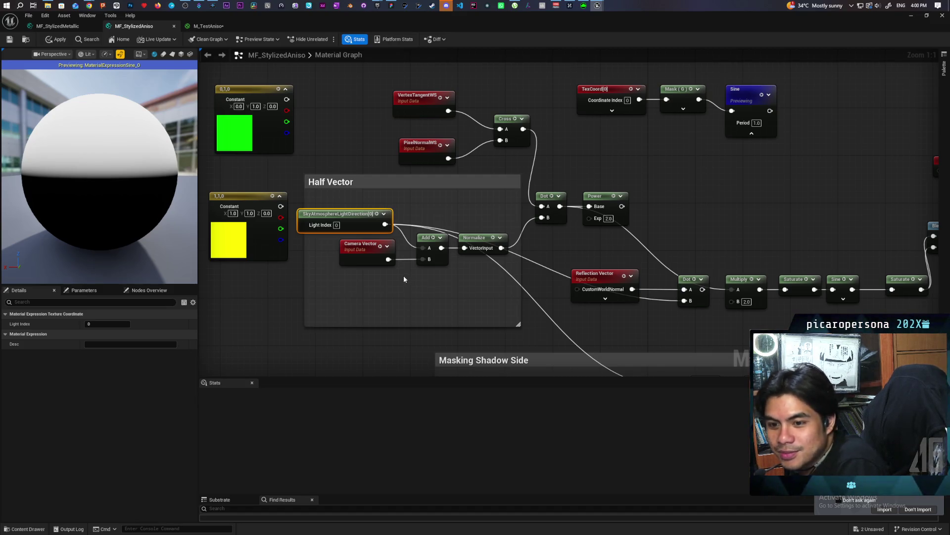
Wrap the VertexTangentWS, PixelNormalWS and Cross nodes in a comment titled 'Bitangent'
left_click_drag(403, 279, 409, 341)
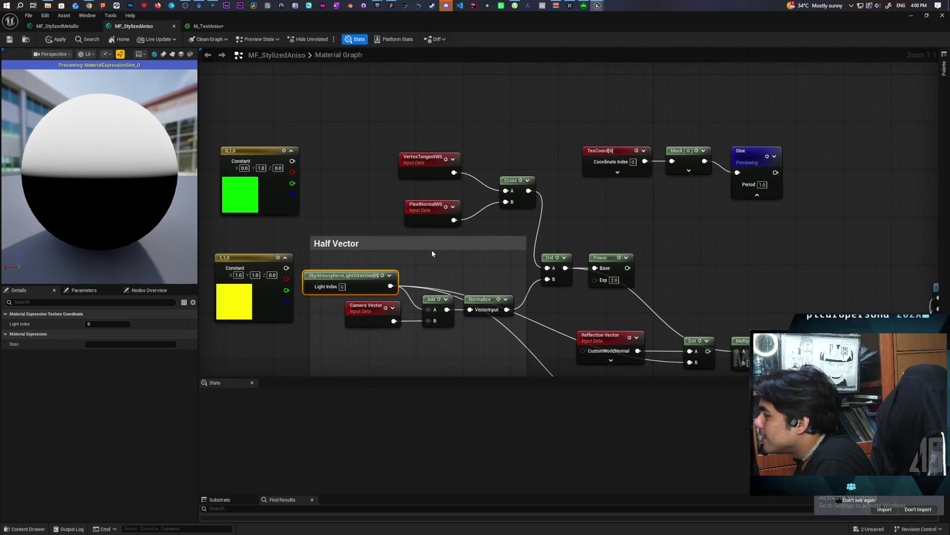
mouse_move(438, 247)
left_mouse_down()
mouse_move(431, 274)
mouse_move(431, 243)
left_mouse_up()
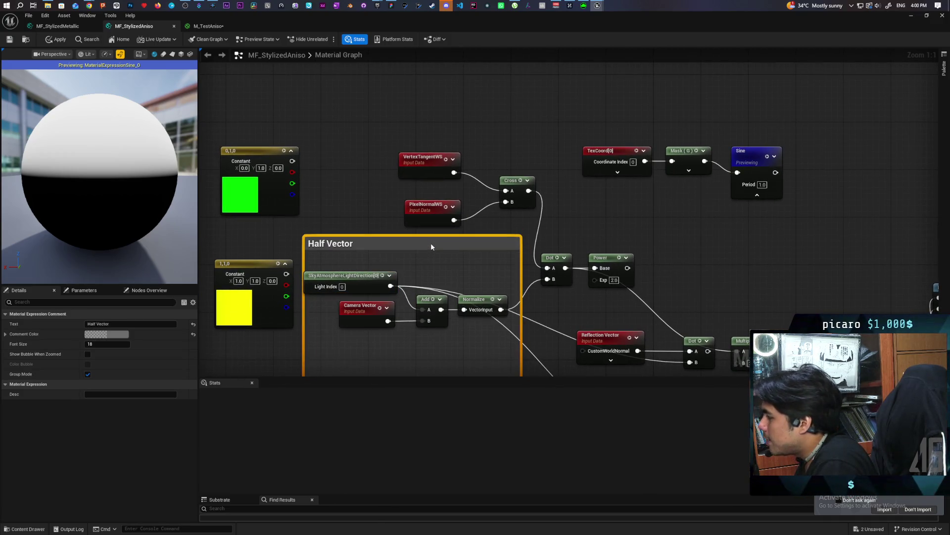
left_click_drag(360, 127, 520, 224)
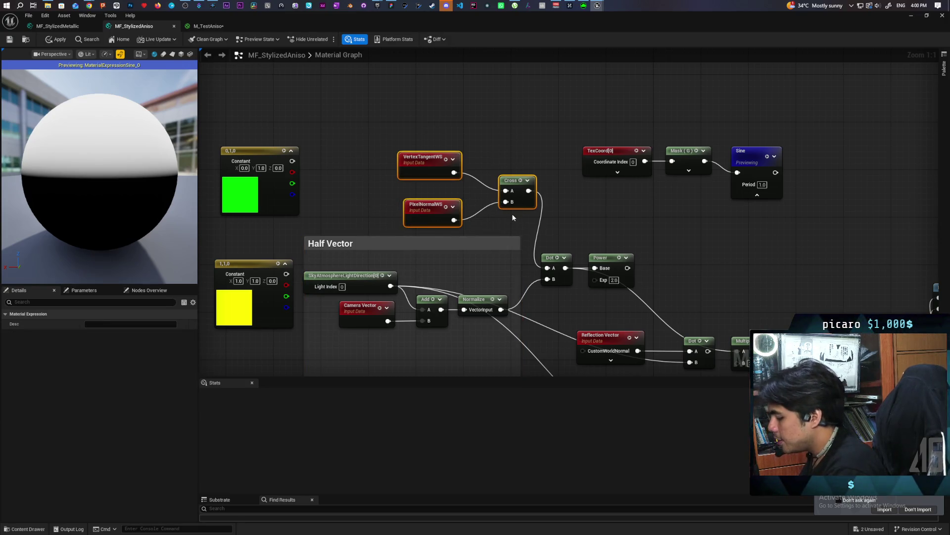
type("cBitangent")
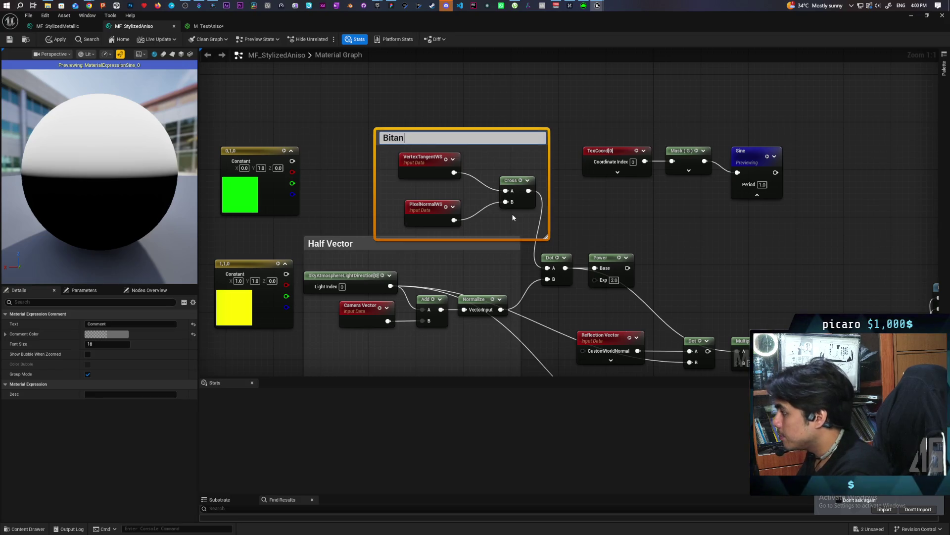
left_click(452, 96)
Shift the Bitangent comment up and left, then select the Half Vector group
left_click_drag(472, 131, 437, 112)
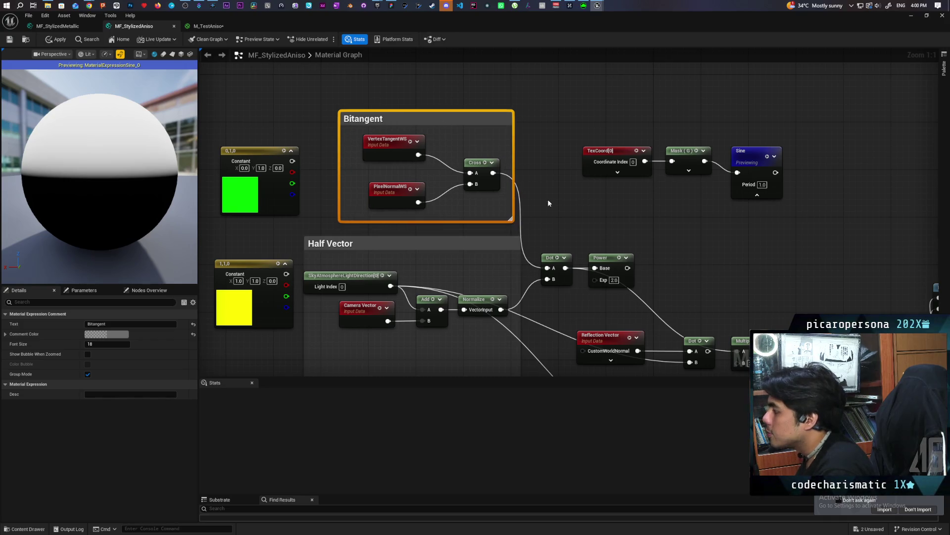
mouse_move(507, 79)
left_mouse_down()
mouse_move(332, 178)
mouse_move(315, 174)
left_mouse_up()
left_click(316, 174)
left_click(348, 226)
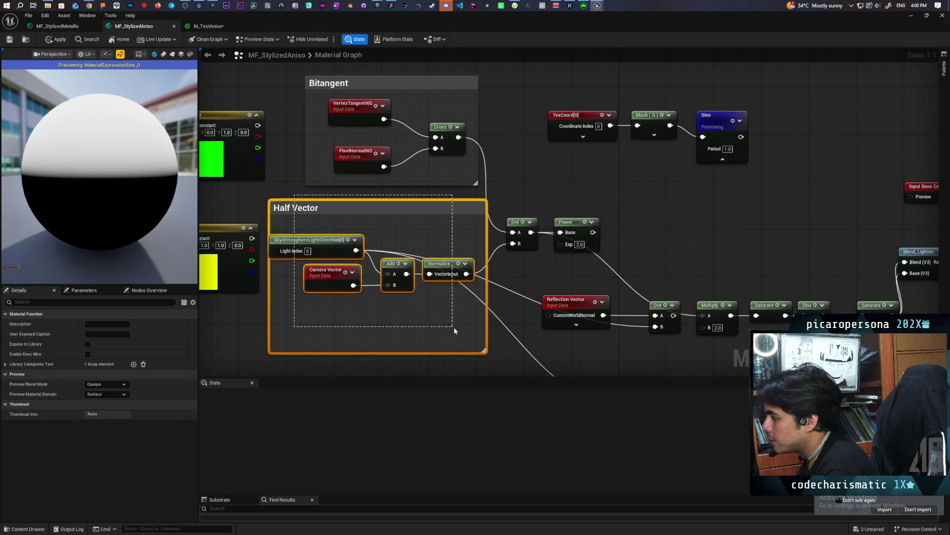
Move the Power node up and to the right, clear of the Half Vector group
left_click(263, 232)
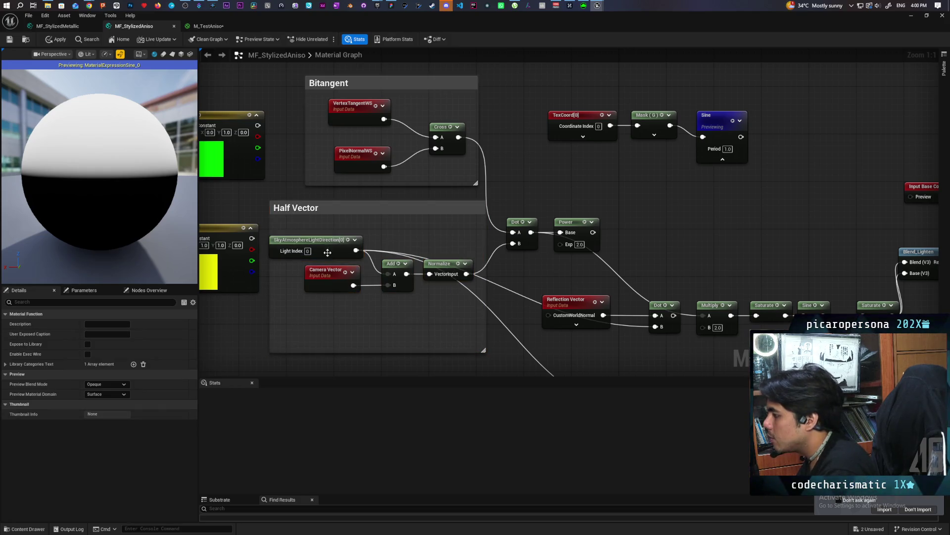
left_click(294, 253)
left_click(327, 273)
mouse_move(408, 312)
left_mouse_down()
mouse_move(357, 274)
mouse_move(391, 200)
left_mouse_up()
left_click(348, 298)
left_click(419, 214)
left_click(431, 246)
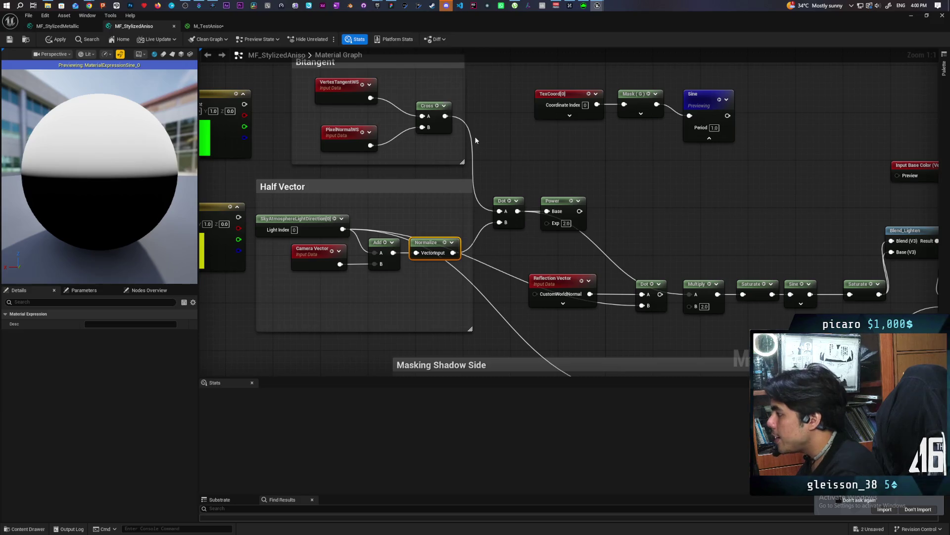
mouse_move(565, 204)
left_mouse_down()
mouse_move(619, 171)
mouse_move(668, 162)
mouse_move(653, 169)
left_mouse_up()
Select both the Bitangent and Half Vector groups and nudge the Dot node right
left_click_drag(266, 68, 438, 286)
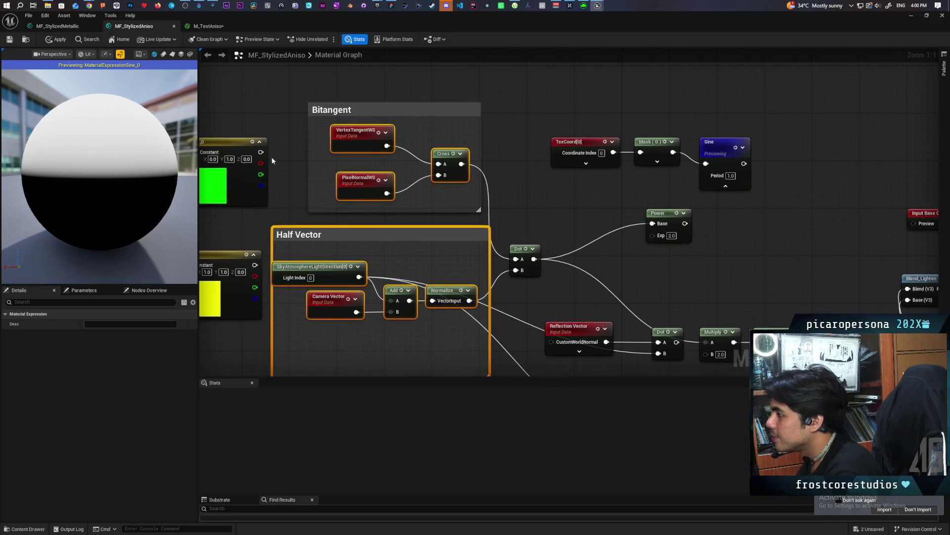
mouse_move(280, 90)
left_mouse_down()
mouse_move(432, 330)
mouse_move(470, 363)
left_mouse_up()
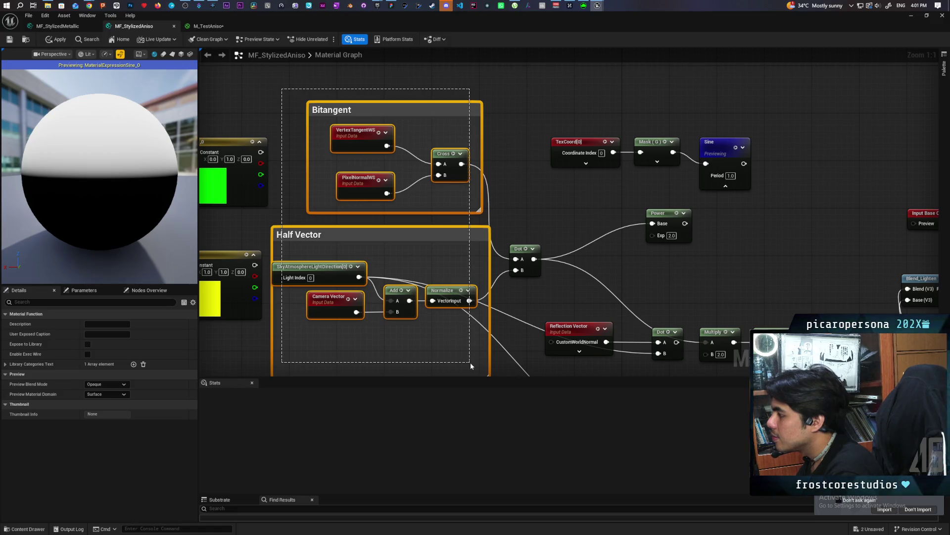
left_click_drag(471, 363, 470, 363)
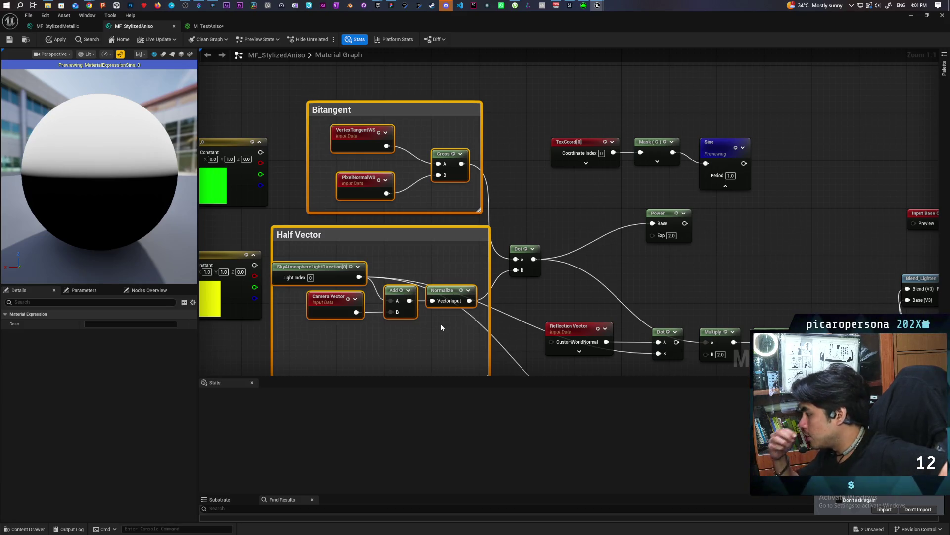
left_click_drag(520, 249, 531, 248)
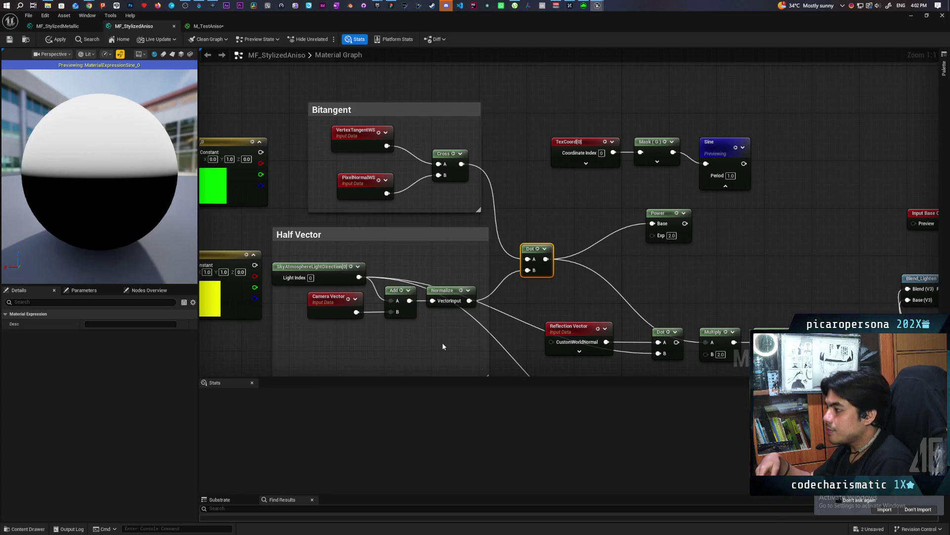
mouse_move(603, 262)
left_mouse_down()
mouse_move(573, 198)
mouse_move(689, 155)
mouse_move(685, 185)
mouse_move(653, 178)
mouse_move(718, 178)
mouse_move(638, 210)
mouse_move(628, 233)
left_mouse_up()
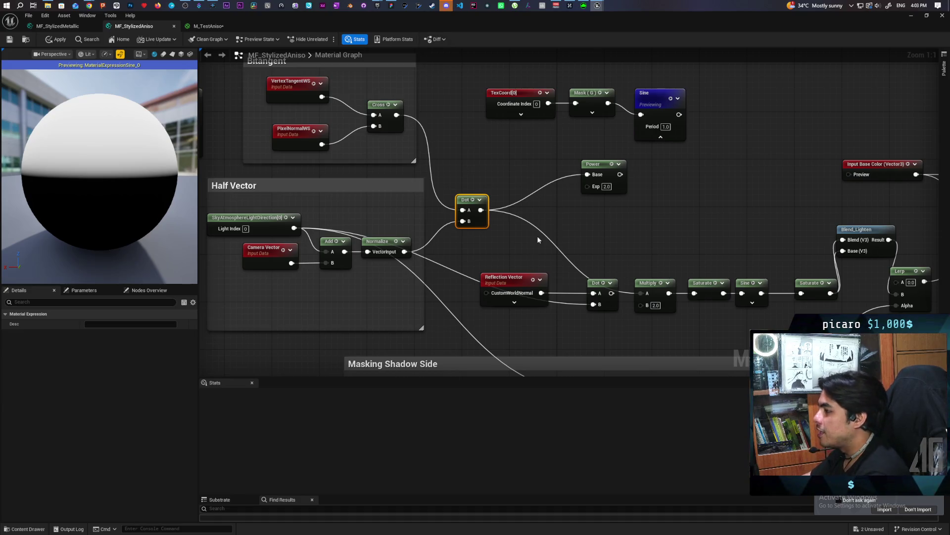
left_click_drag(513, 269, 500, 271)
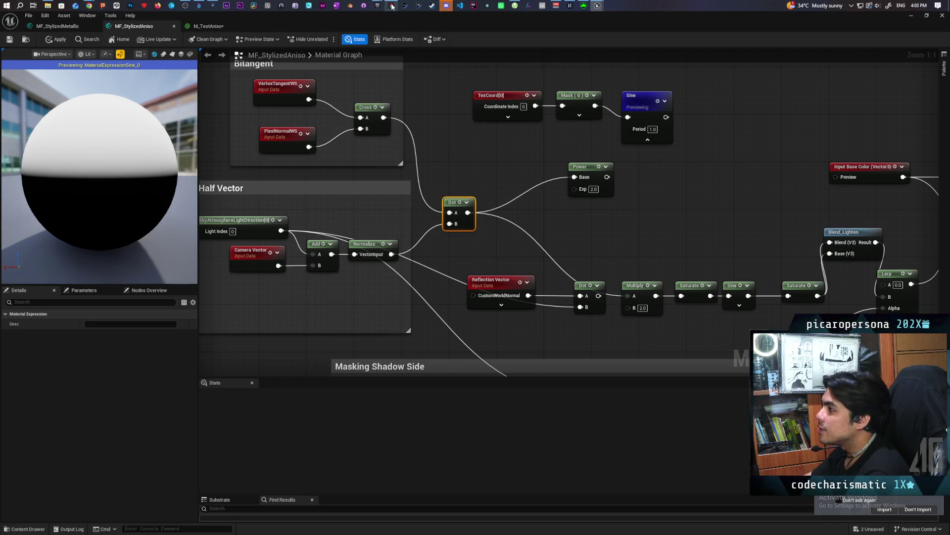
mouse_move(510, 7)
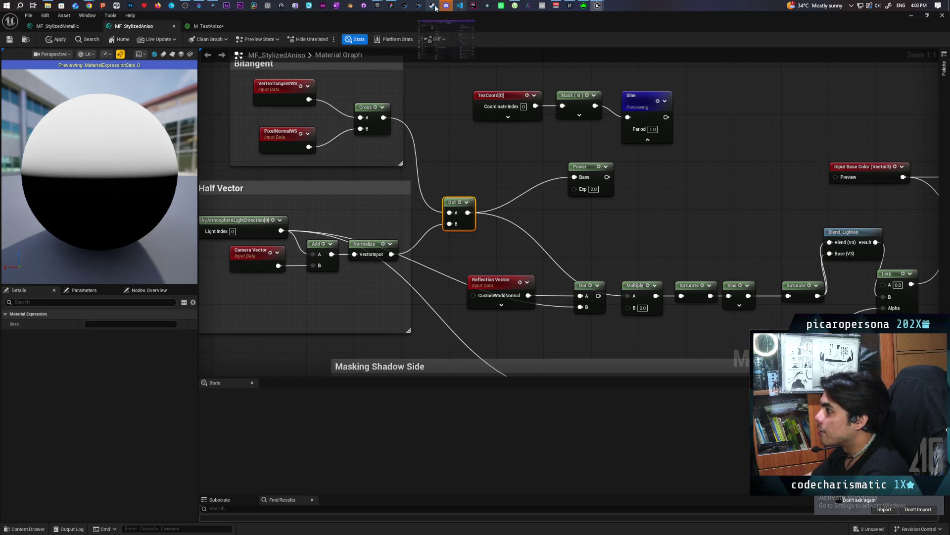
Review the FigJam hair highlights board, then minimize the windows to reveal the level
left_click(392, 6)
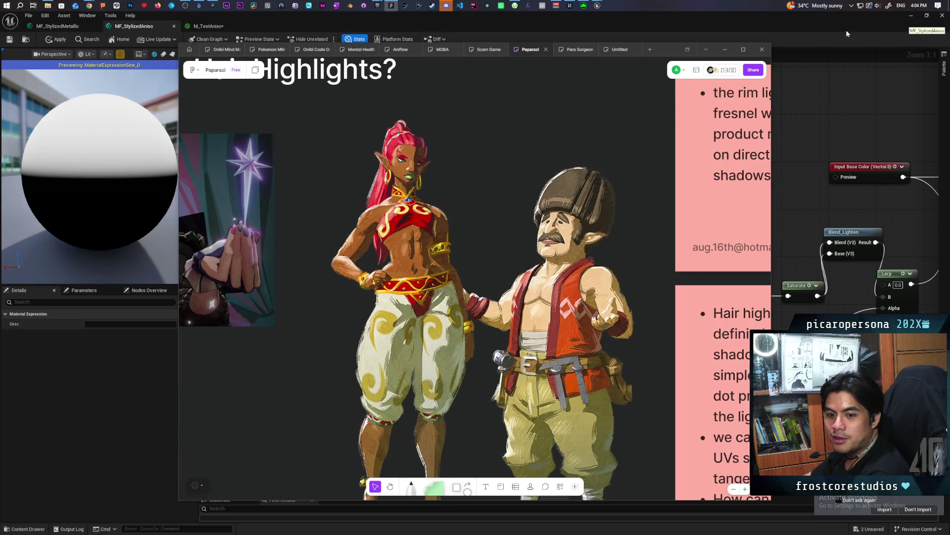
left_click(911, 17)
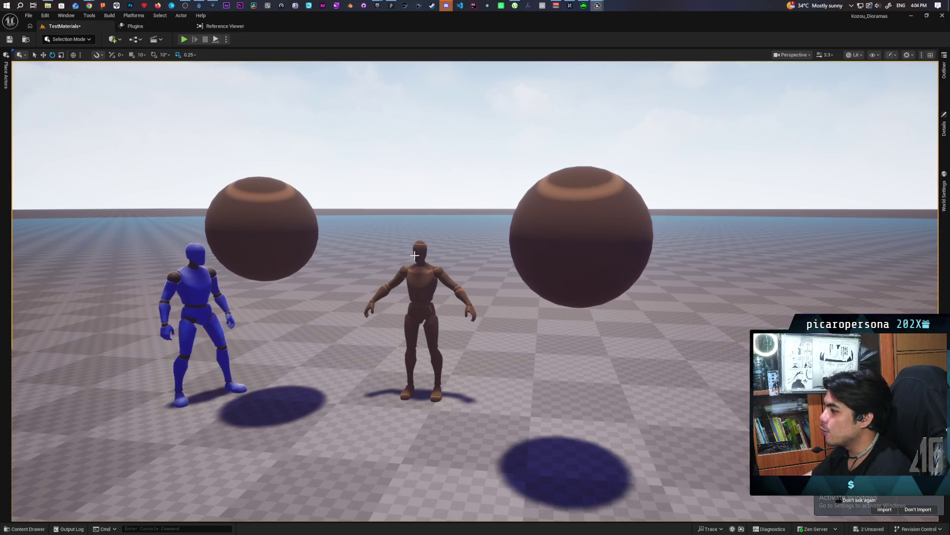
Select the left brown sphere in the level viewport
left_click(536, 184)
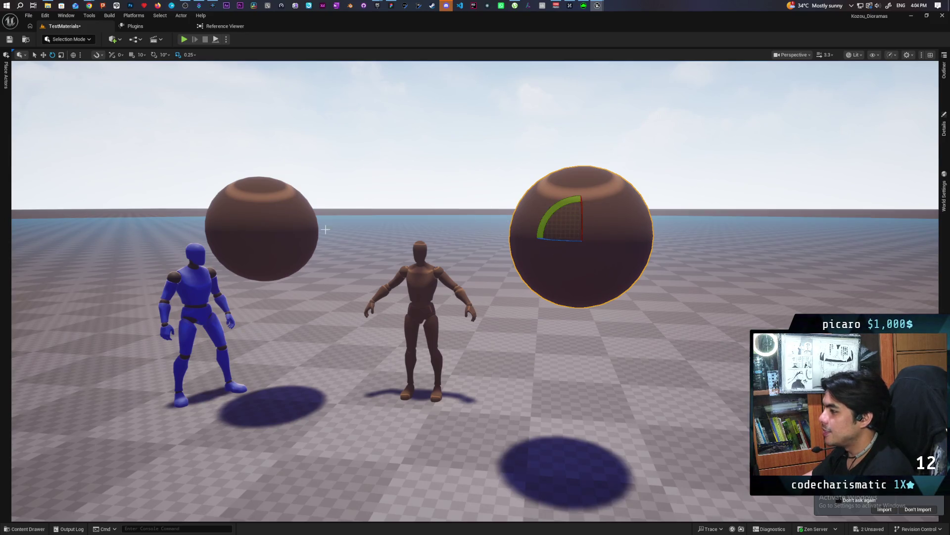
left_click_drag(496, 182, 495, 166)
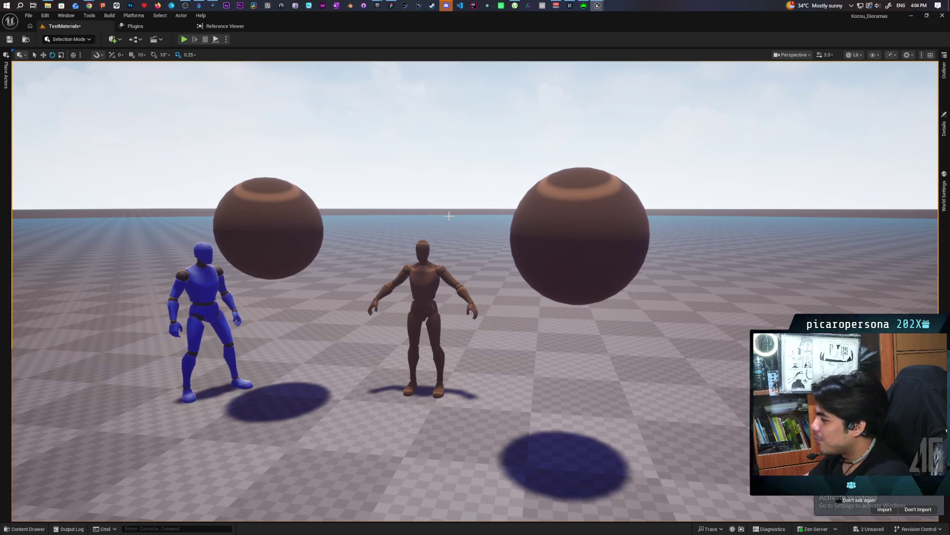
left_click(297, 238)
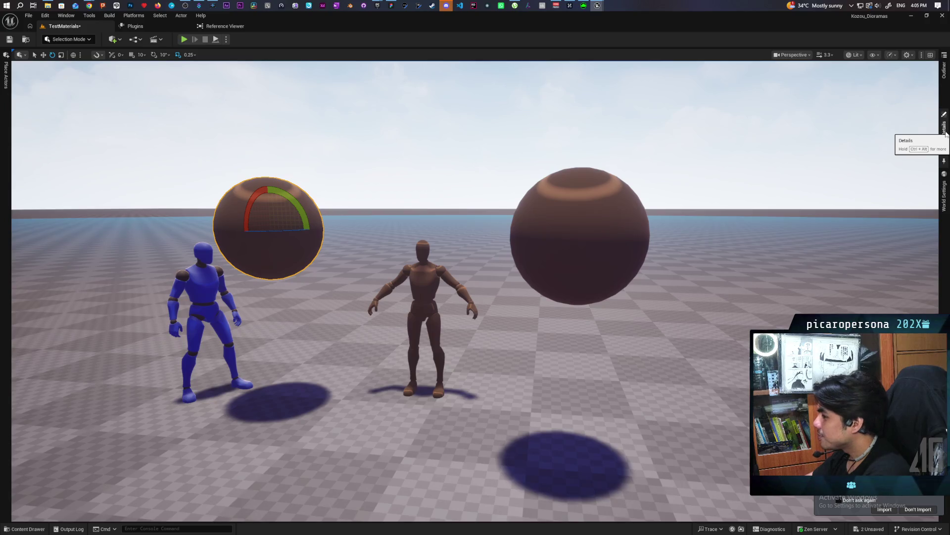
Move the sphere over the blue mannequin and shrink it to roughly head size
key("w")
left_click_drag(302, 233, 240, 230)
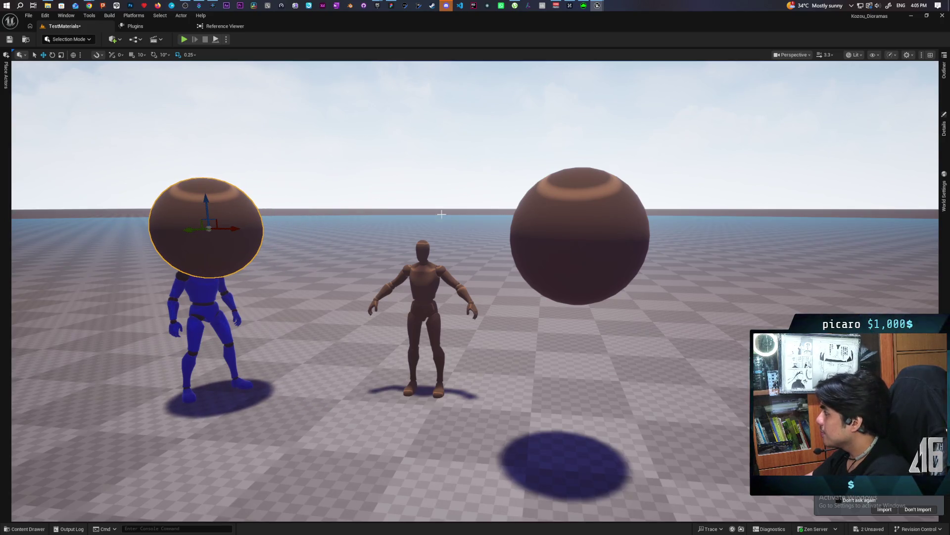
key("r")
mouse_move(209, 227)
left_mouse_down()
mouse_move(203, 232)
mouse_move(208, 228)
left_mouse_up()
key("w")
key("e")
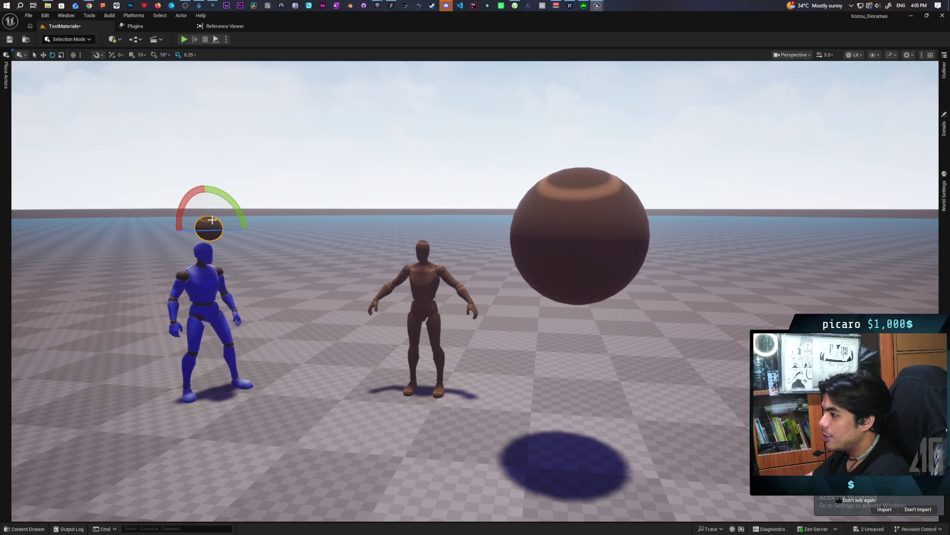
key("w")
left_click_drag(228, 226, 198, 210)
Position the sphere over the mannequin's head and scale it to fit
key("f")
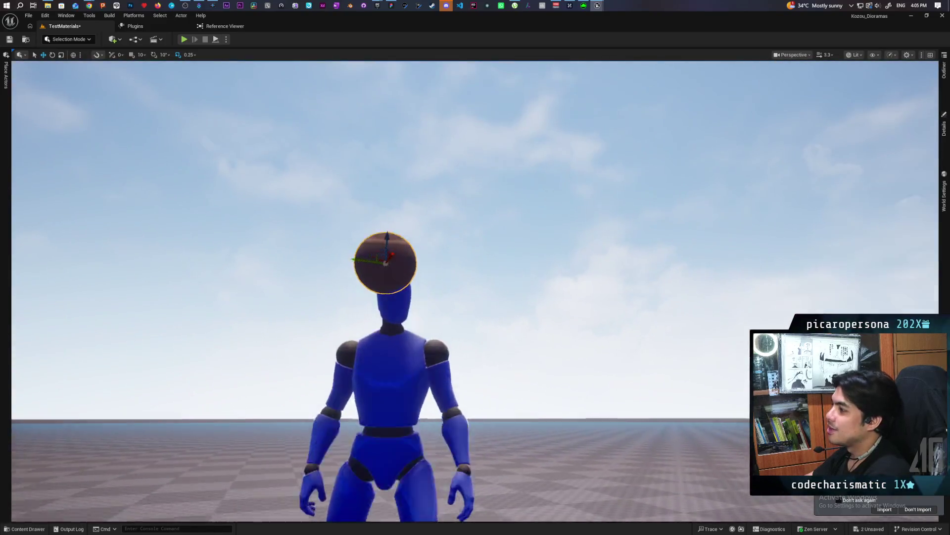
left_click_drag(385, 262, 271, 239)
scroll(270, 239, "up", 3)
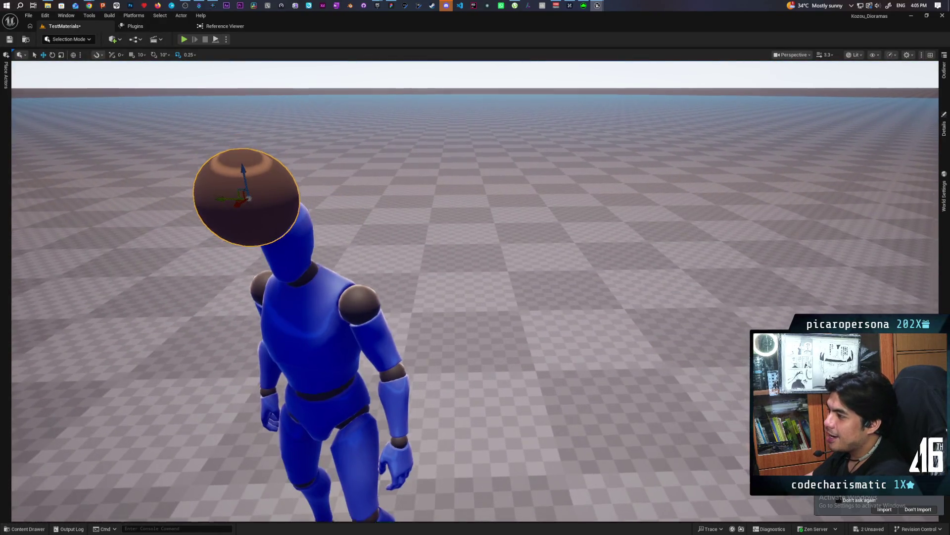
key("f")
mouse_move(515, 279)
left_mouse_down()
mouse_move(532, 279)
mouse_move(495, 258)
left_mouse_up()
key("r")
key("ctrl+z")
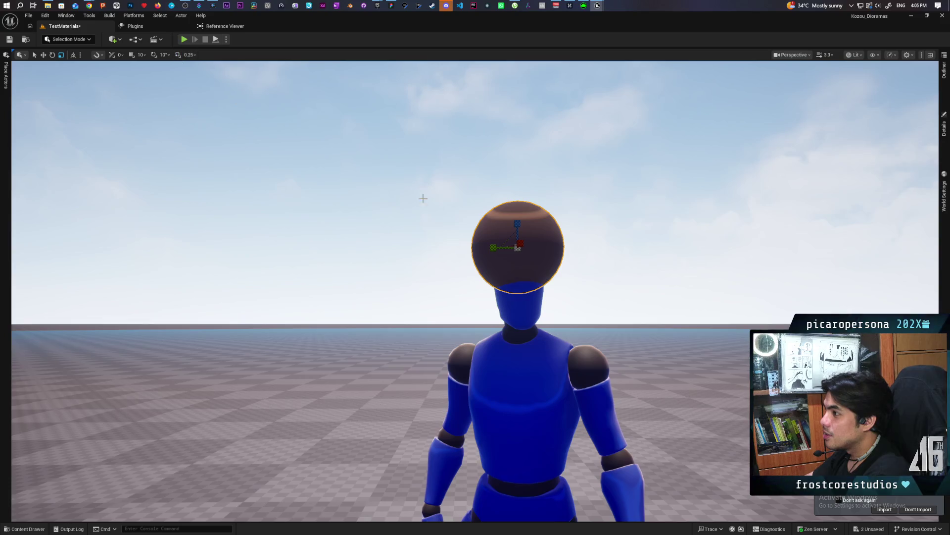
mouse_move(518, 247)
left_mouse_down()
mouse_move(502, 255)
mouse_move(518, 247)
left_mouse_up()
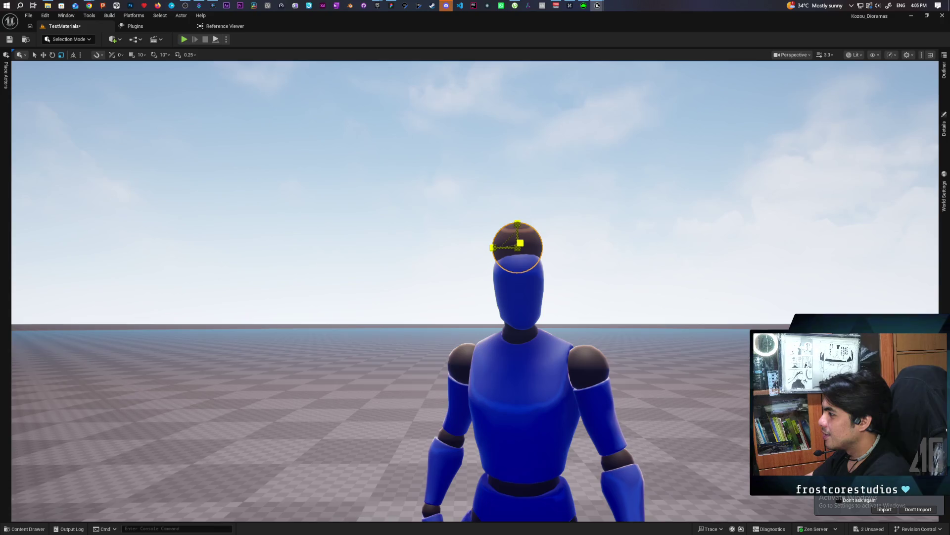
left_click_drag(517, 246, 519, 245)
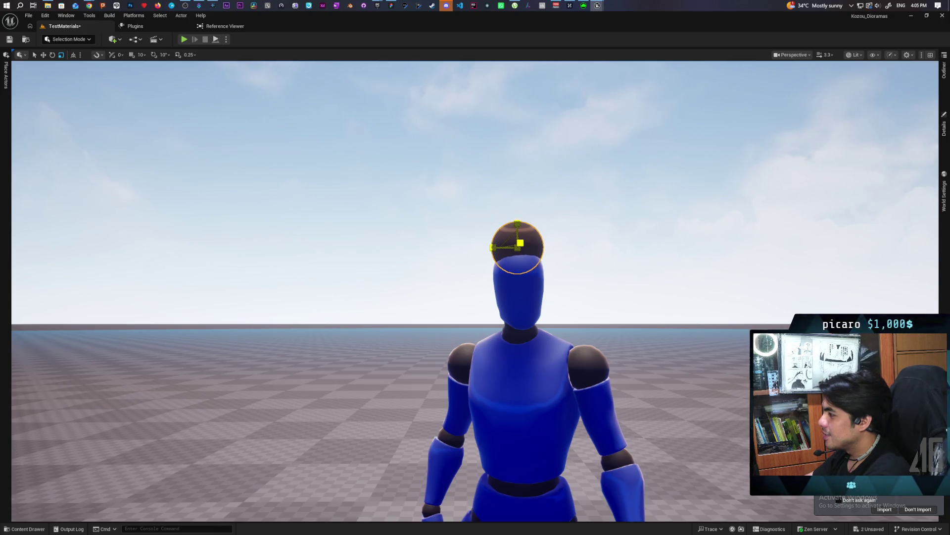
Lower the sphere onto the head and enlarge it slightly
key("w")
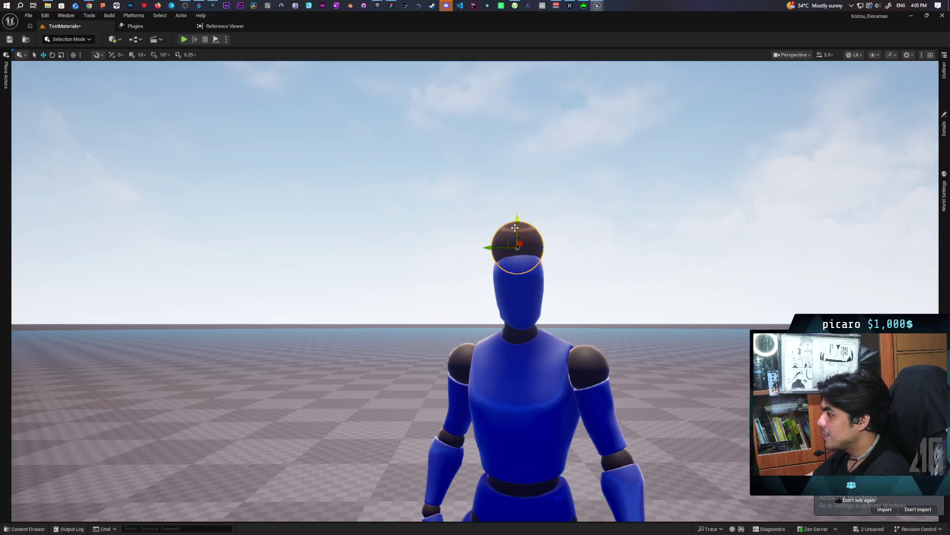
mouse_move(518, 227)
left_mouse_down()
mouse_move(524, 243)
mouse_move(446, 198)
mouse_move(413, 144)
left_mouse_up()
key("f")
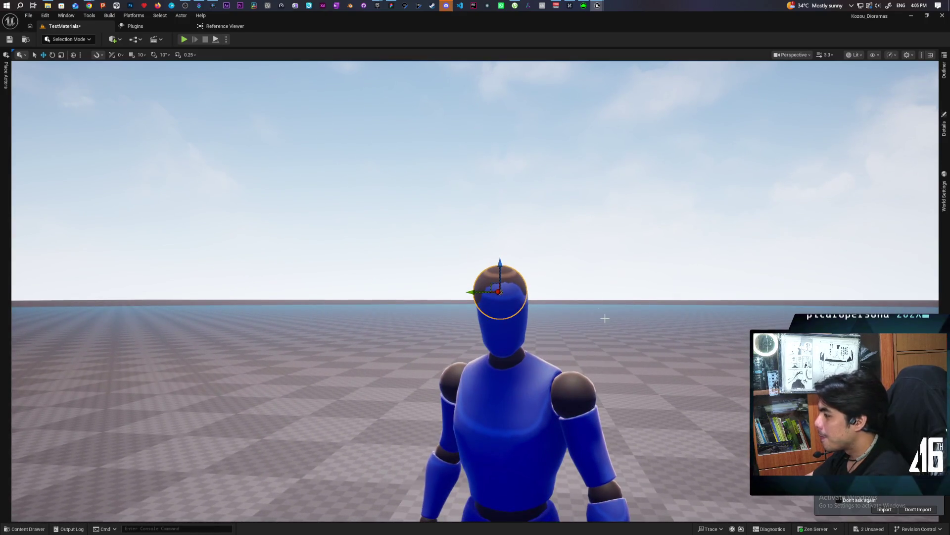
key("e")
key("r")
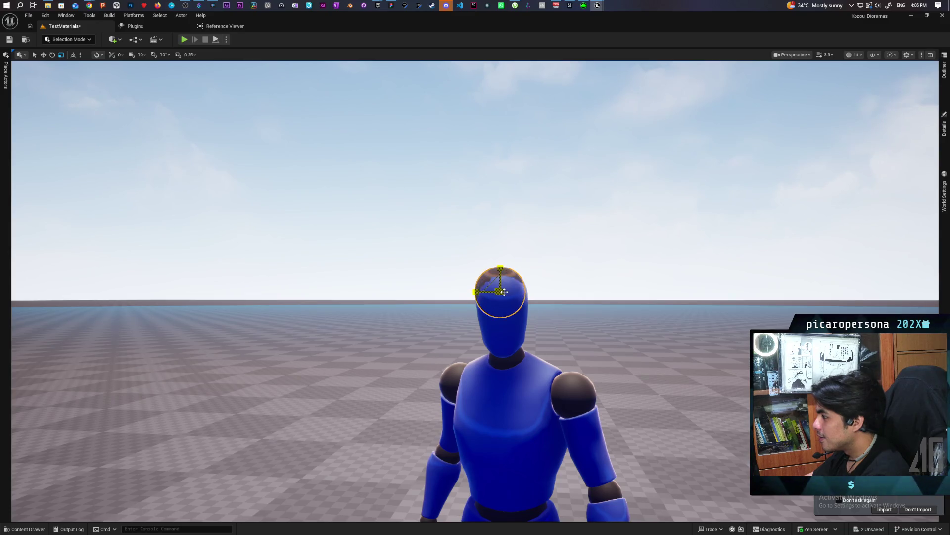
left_click_drag(503, 293, 479, 293)
key("w")
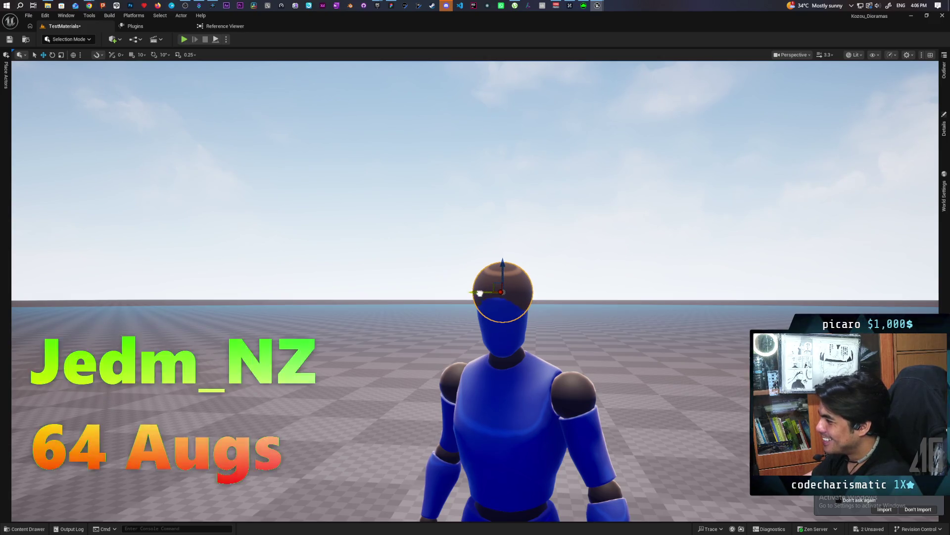
Nudge the hair sphere sideways, widen it along one axis, then deselect it
mouse_move(570, 298)
left_mouse_down()
mouse_move(570, 317)
mouse_move(624, 336)
mouse_move(545, 356)
mouse_move(514, 356)
mouse_move(485, 347)
mouse_move(505, 341)
mouse_move(478, 336)
left_mouse_up()
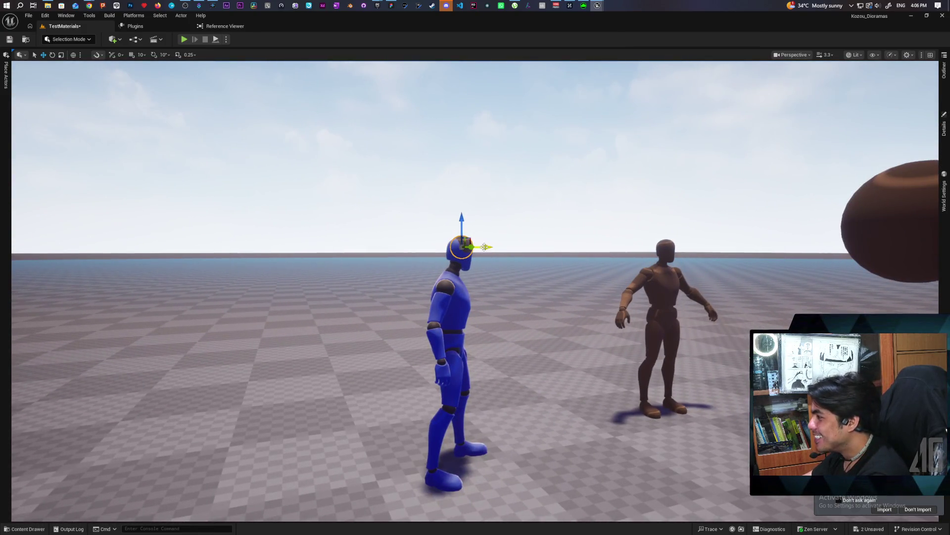
left_click_drag(487, 247, 484, 246)
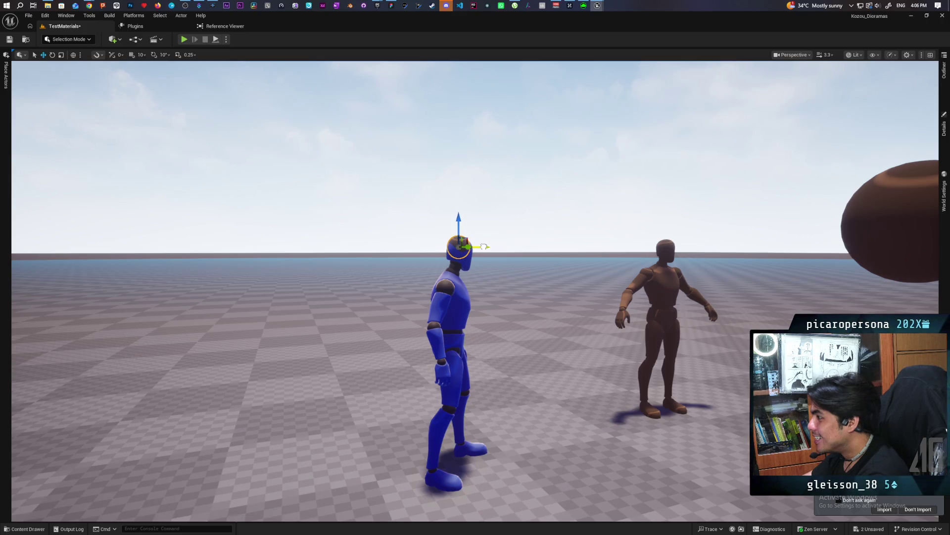
key("e")
key("r")
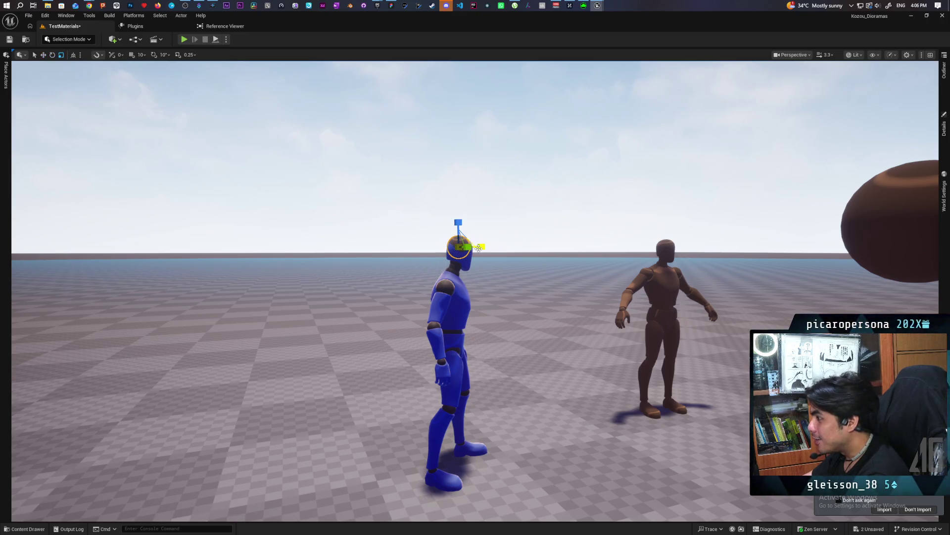
left_click_drag(480, 247, 485, 247)
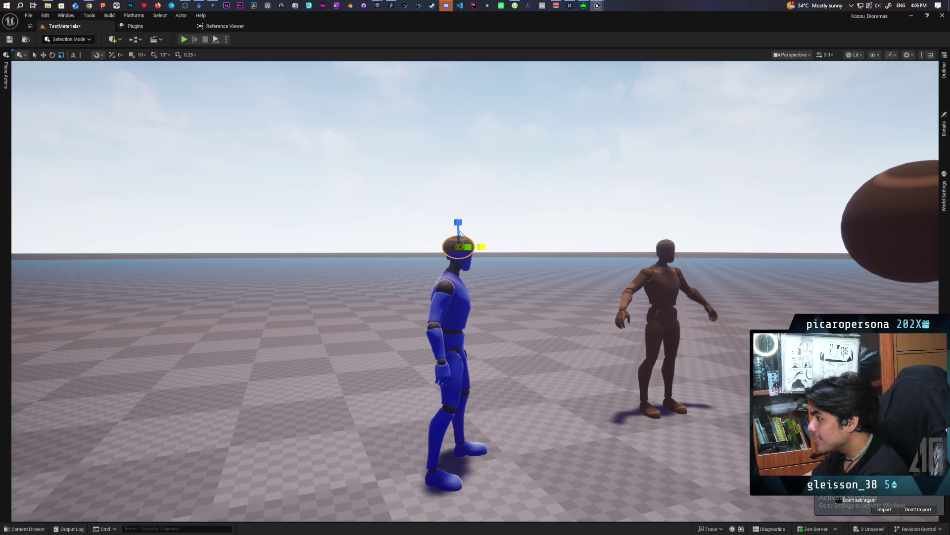
mouse_move(475, 293)
left_mouse_down()
mouse_move(525, 292)
mouse_move(465, 297)
mouse_move(466, 346)
mouse_move(445, 346)
mouse_move(485, 346)
mouse_move(415, 331)
mouse_move(416, 297)
mouse_move(405, 292)
mouse_move(445, 297)
mouse_move(426, 297)
mouse_move(426, 267)
mouse_move(435, 292)
mouse_move(445, 292)
left_mouse_up()
scroll(539, 250, "down", 5)
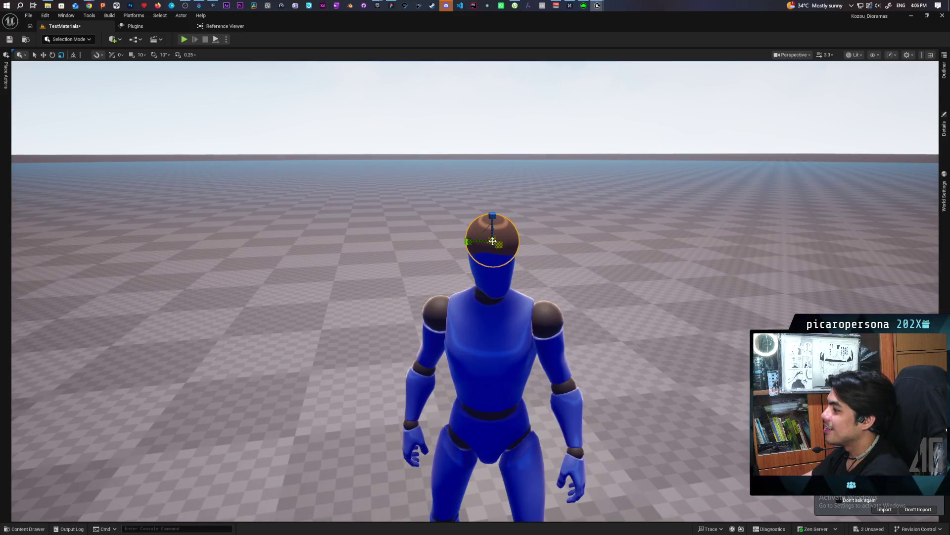
scroll(522, 259, "up", 5)
scroll(520, 248, "down", 5)
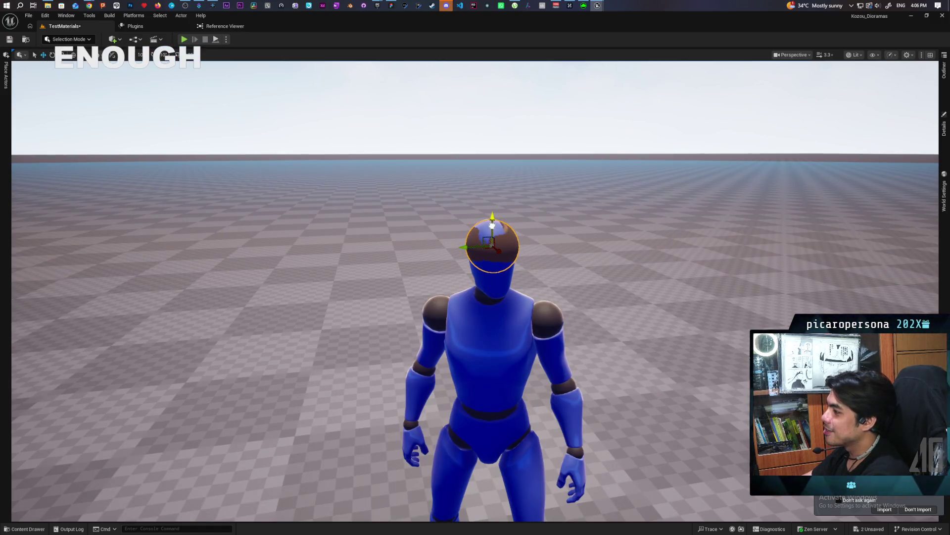
left_click(567, 136)
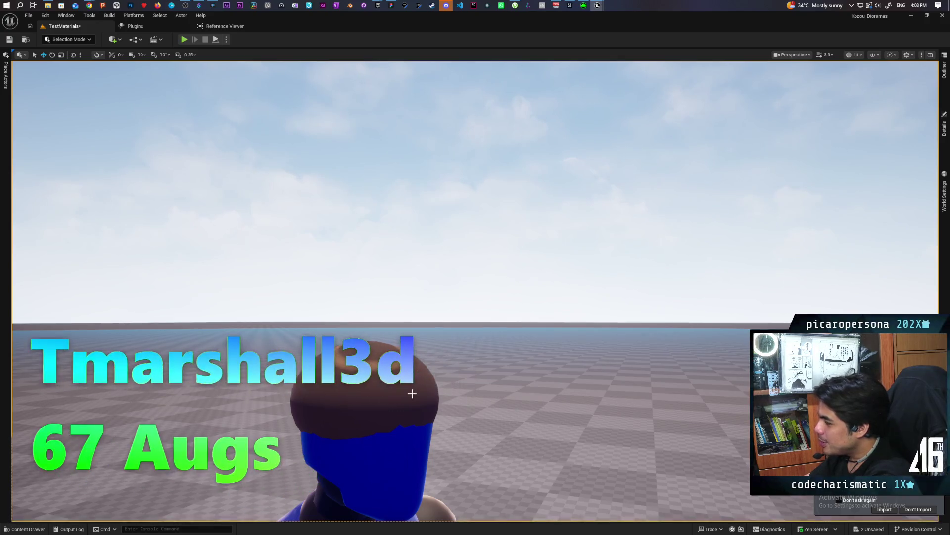
Orbit around the blue character and start Play From Here
mouse_move(397, 404)
left_mouse_down()
mouse_move(347, 403)
mouse_move(471, 403)
mouse_move(347, 403)
mouse_move(435, 346)
mouse_move(446, 356)
mouse_move(406, 361)
mouse_move(411, 353)
left_mouse_up()
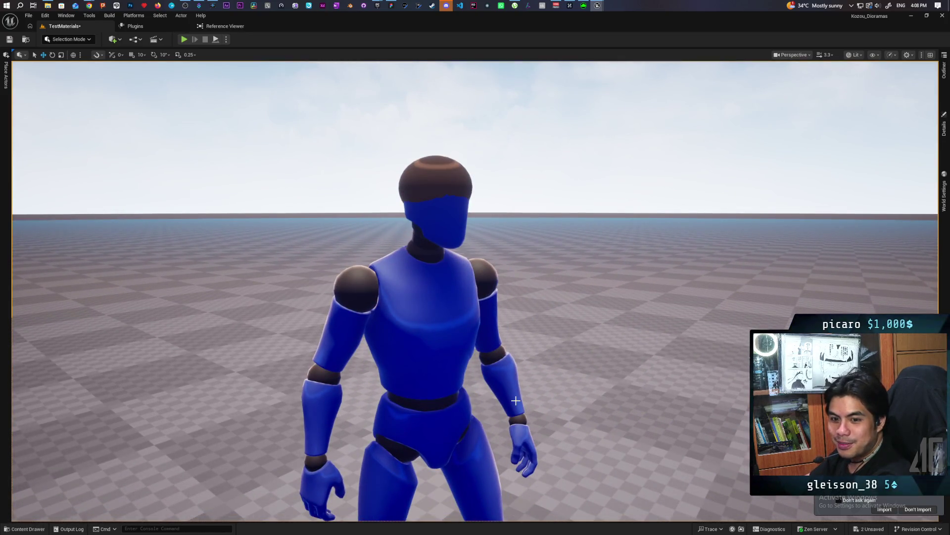
right_click(555, 372)
left_click(581, 367)
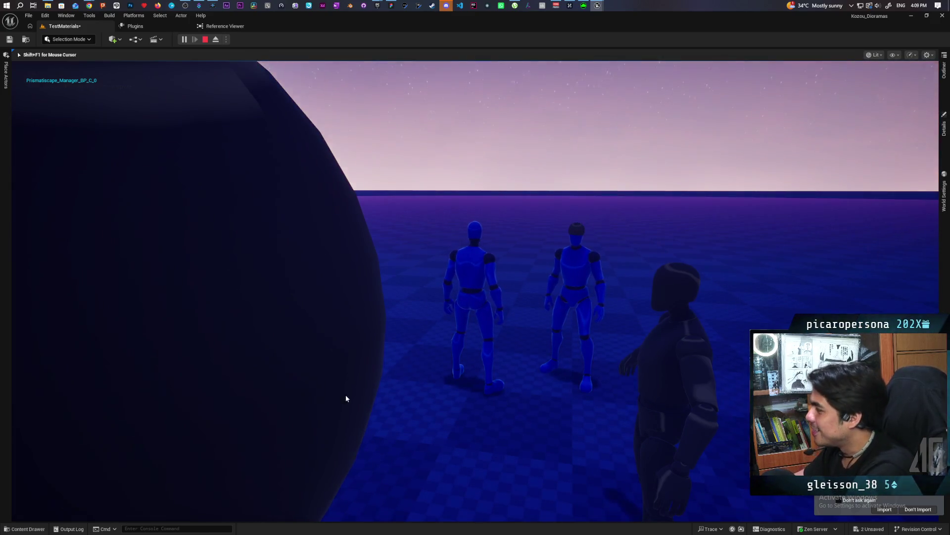
End the Play-In-Editor session with Esc
key("Escape")
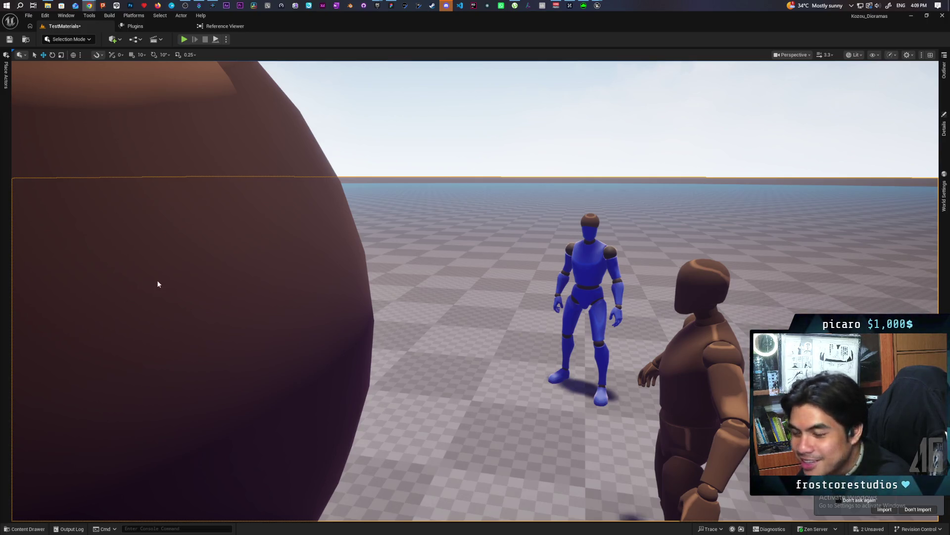
Bring the Instagram Chrome window to the front and open a new tab
mouse_move(90, 4)
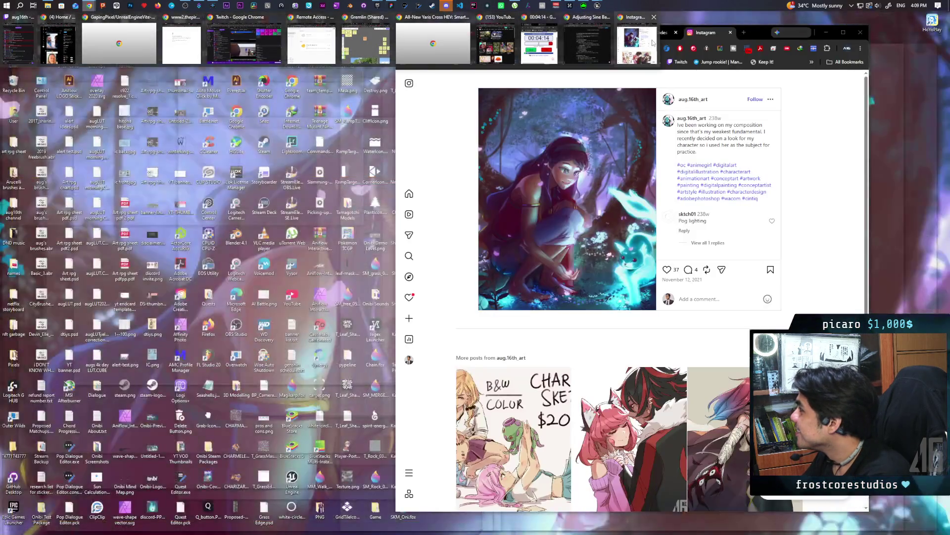
left_click(652, 43)
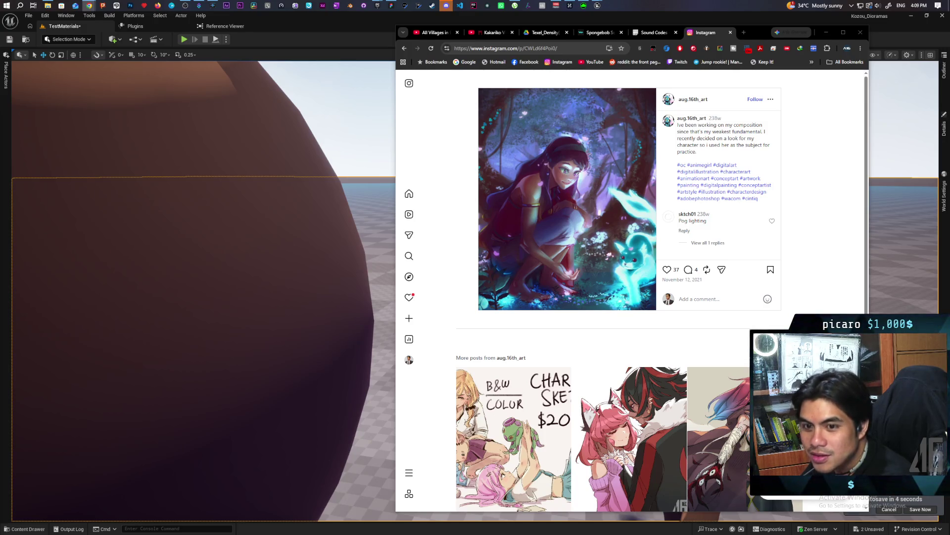
left_click(743, 32)
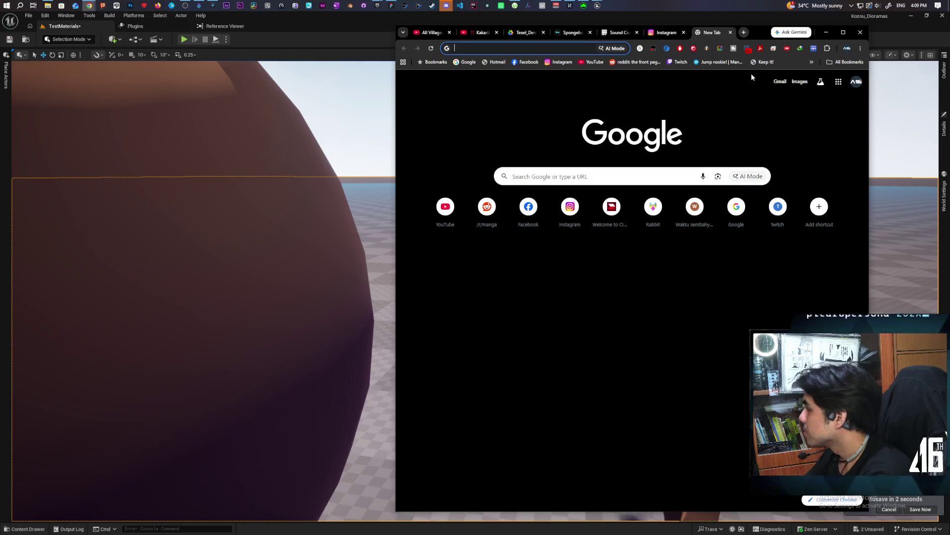
Open the pasted 'Hair Physics - Resident Evil Requiem VS 4 Remake' Short and pause it
key("ctrl+v")
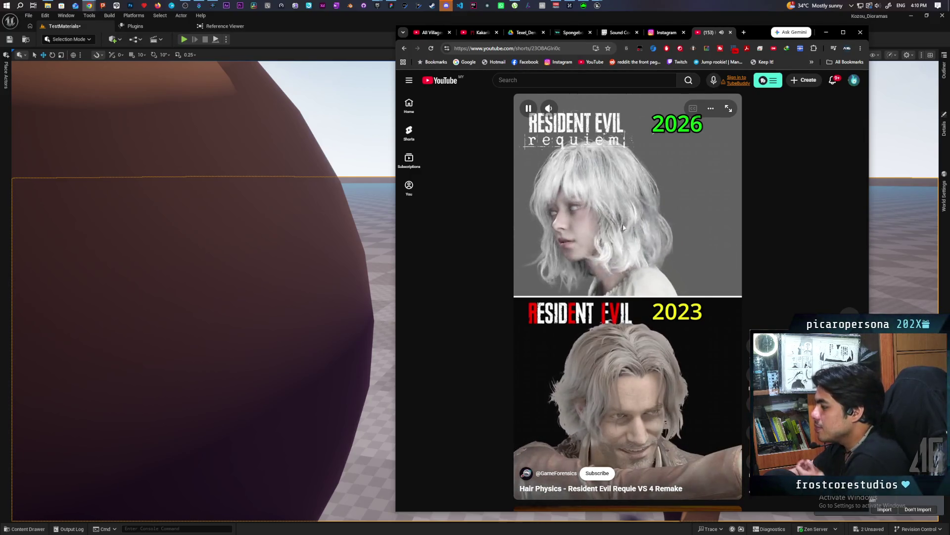
left_click(623, 241)
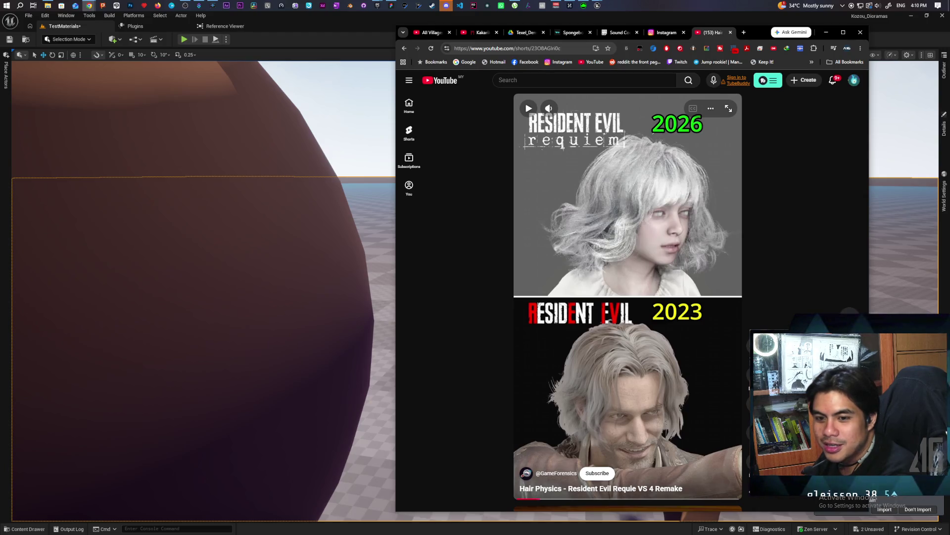
Hide Chrome, bring up the Epic Games Launcher and search Fab for 'hair'
left_click(378, 6)
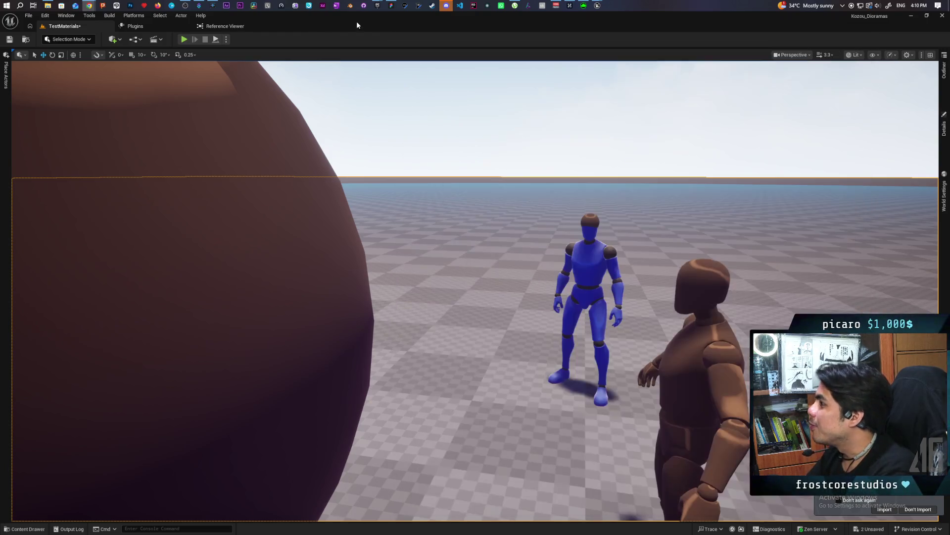
mouse_move(377, 7)
left_click(367, 63)
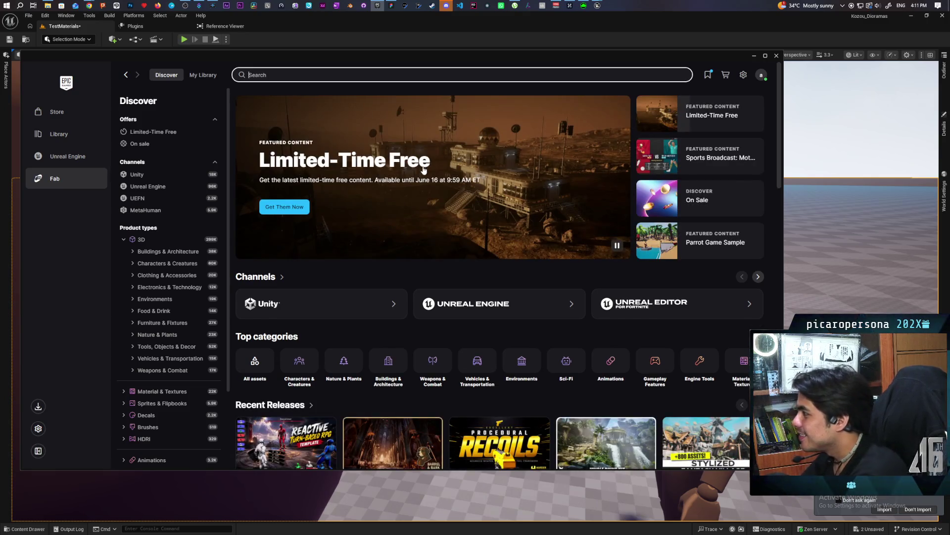
type("hair")
key("Return")
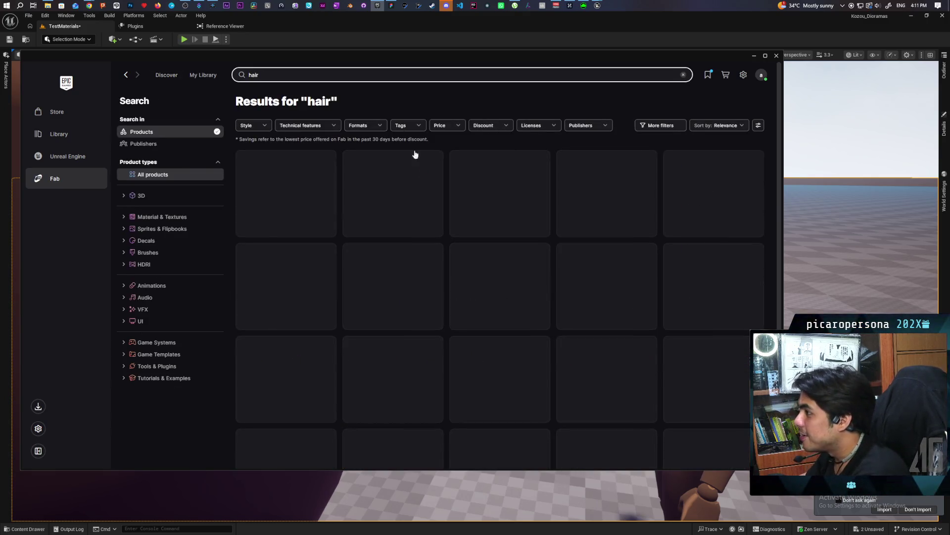
Limit results to free products only and open the Discord message sharing Hair.fbx
left_click(439, 126)
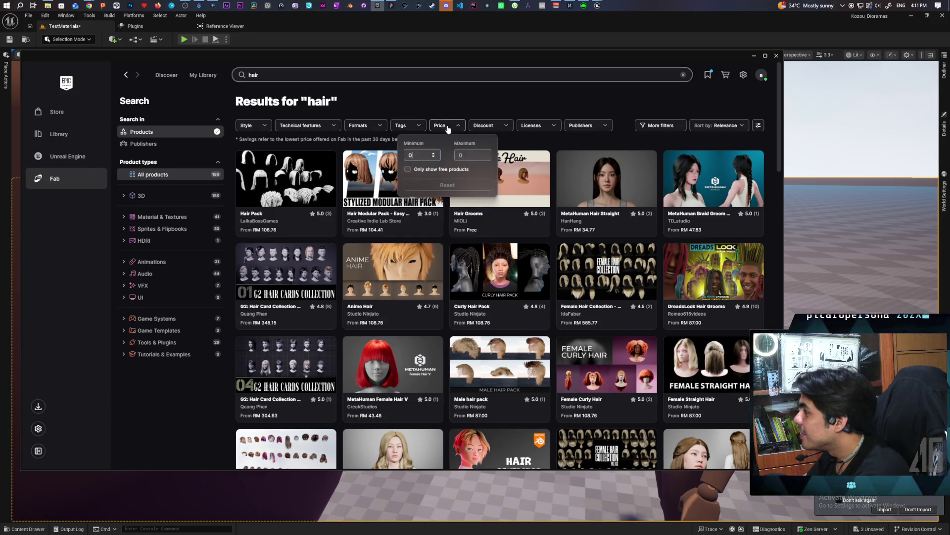
left_click(431, 170)
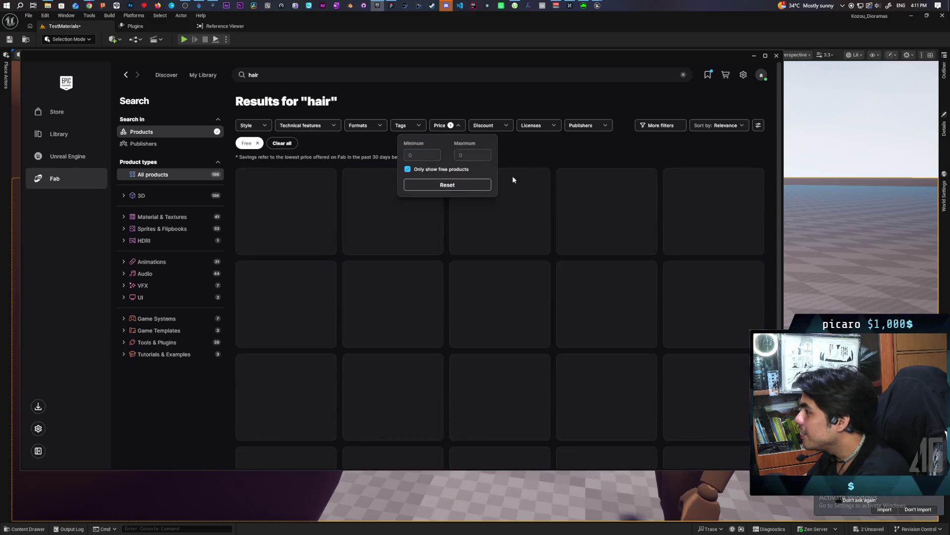
left_click(551, 150)
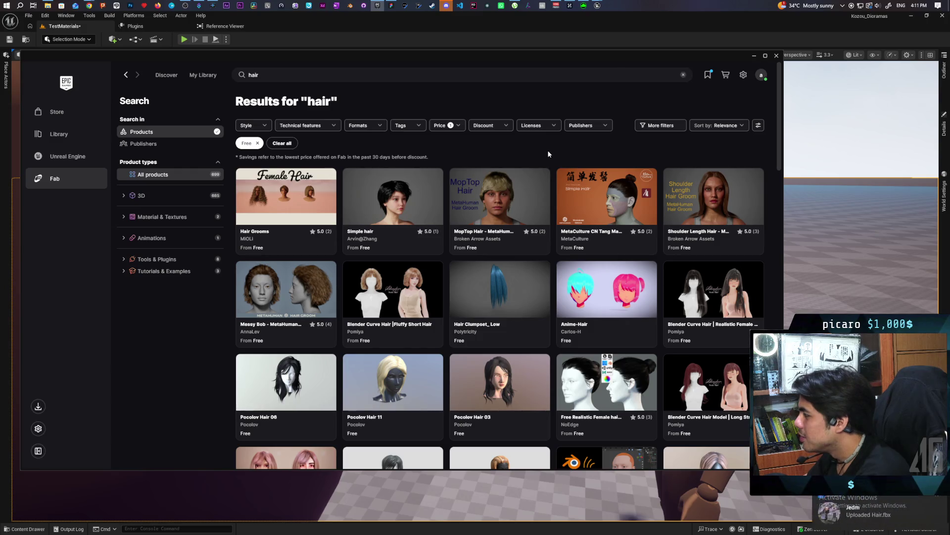
left_click(888, 515)
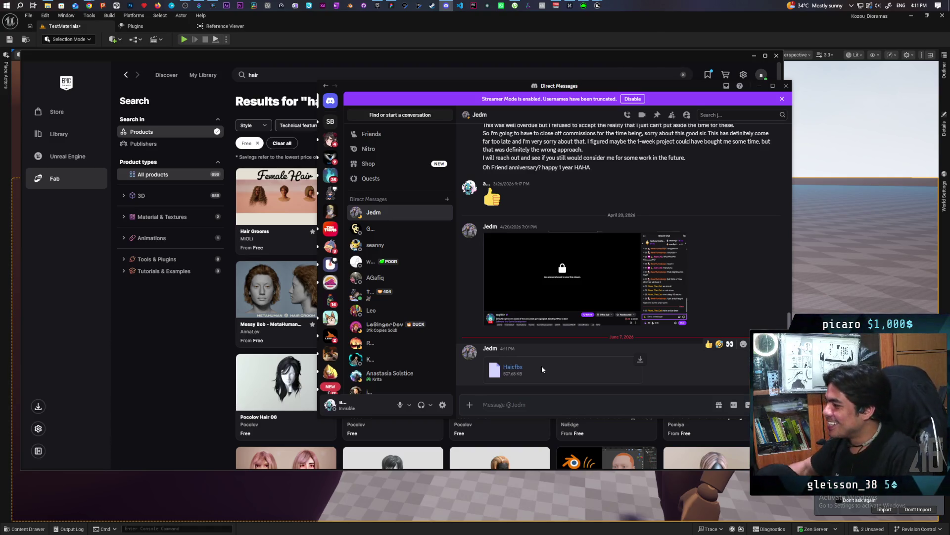
Download the Hair.fbx attachment from the Discord direct message
left_click(773, 343)
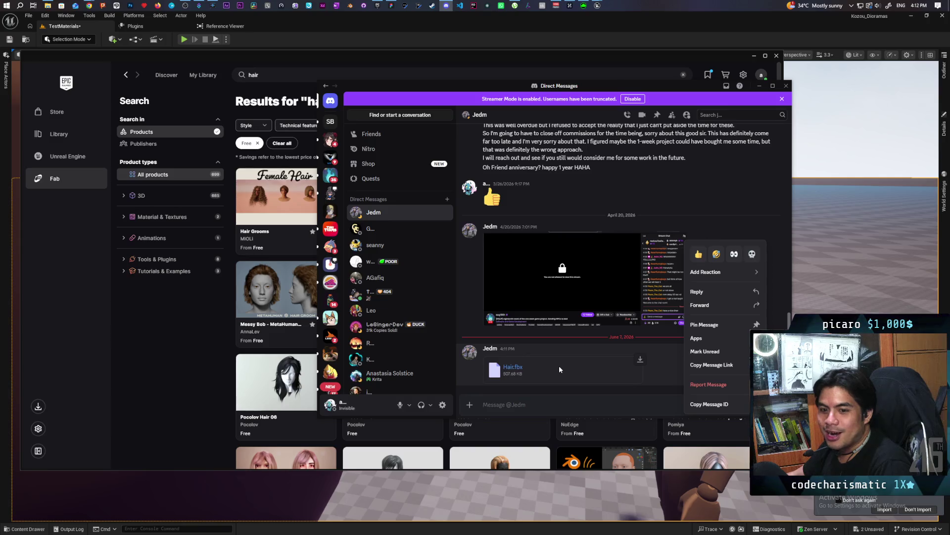
scroll(561, 349, "up", 1)
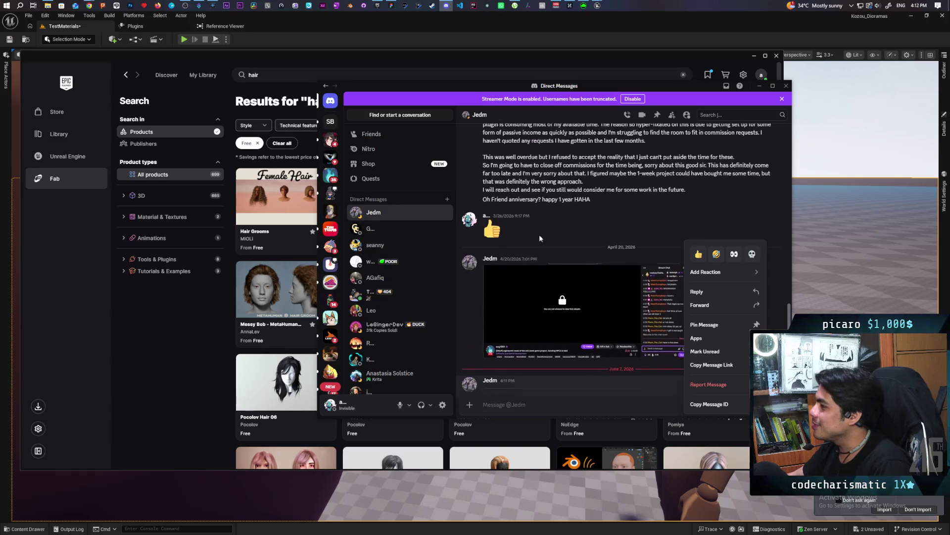
scroll(545, 297, "down", 1)
View the stream screenshot enlarged, then return to Chrome to see the finished download
left_click(561, 262)
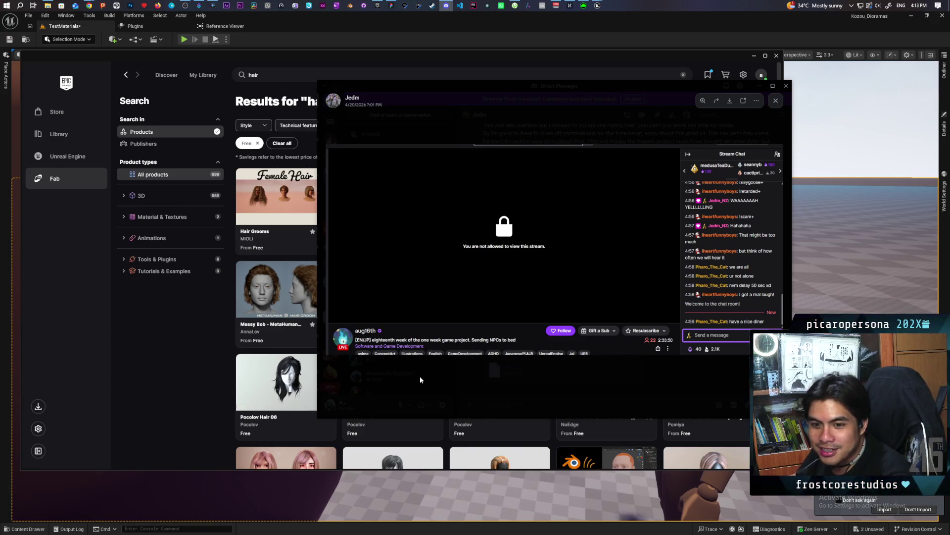
left_click(475, 394)
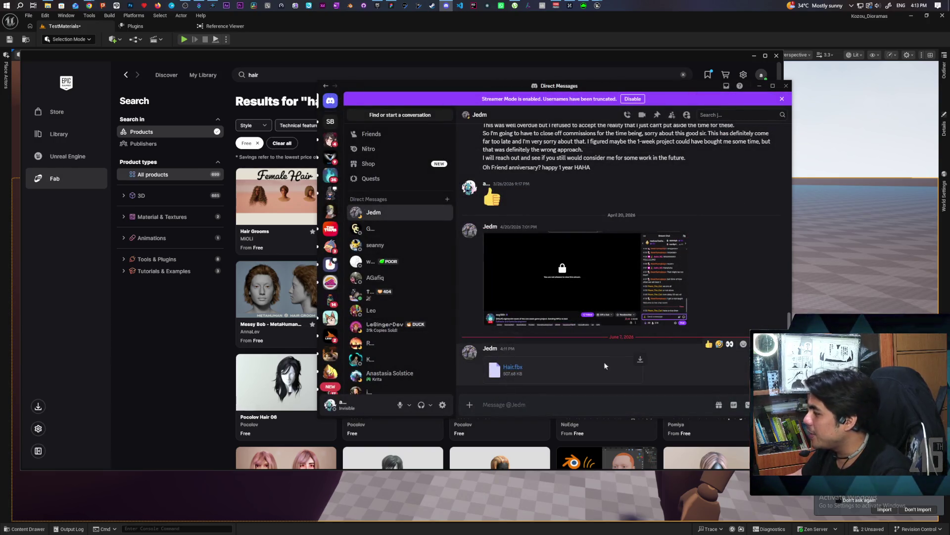
key("alt+Tab")
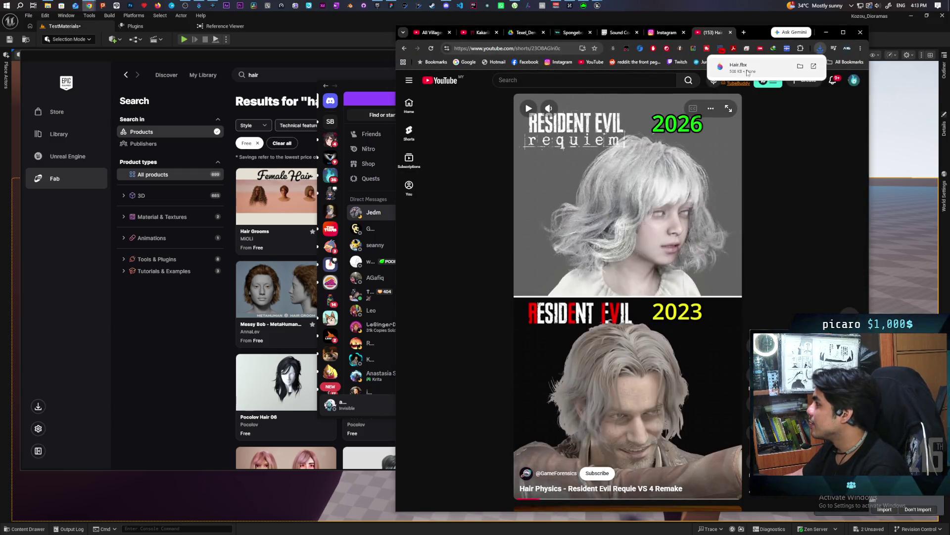
Open Hair.fbx in Paint 3D, undo a stray marker stroke and rotate the model
left_click(737, 69)
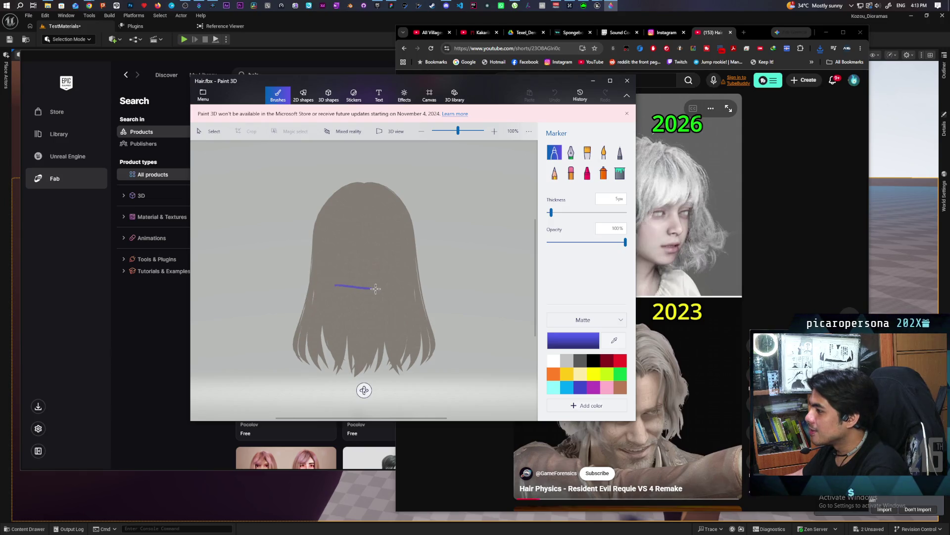
key("ctrl+z")
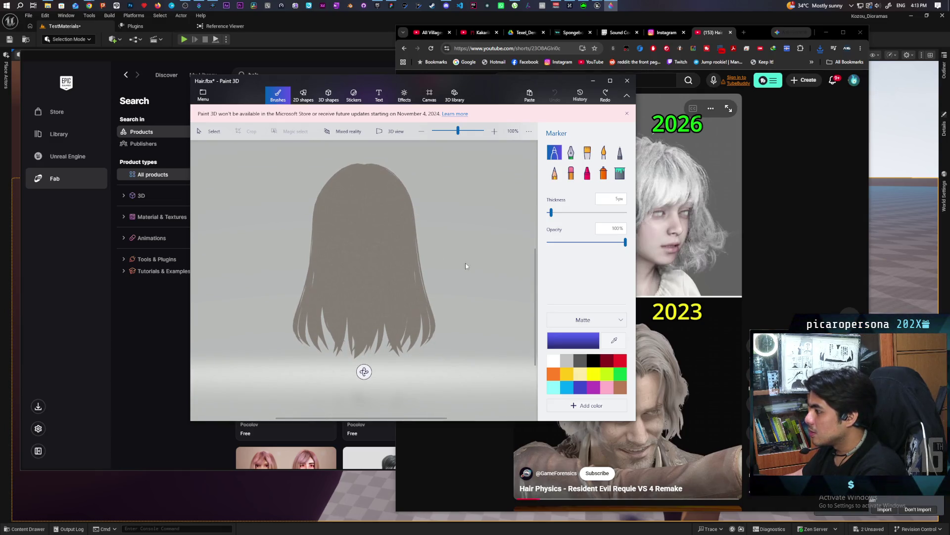
mouse_move(364, 372)
left_mouse_down()
mouse_move(492, 352)
mouse_move(480, 313)
mouse_move(431, 346)
mouse_move(409, 381)
mouse_move(243, 354)
mouse_move(371, 394)
mouse_move(435, 344)
mouse_move(478, 343)
mouse_move(440, 368)
mouse_move(221, 344)
mouse_move(238, 340)
mouse_move(227, 382)
mouse_move(193, 374)
mouse_move(239, 374)
mouse_move(218, 370)
left_mouse_up()
Close Paint 3D without saving and show Chrome's recent downloads
left_click(626, 82)
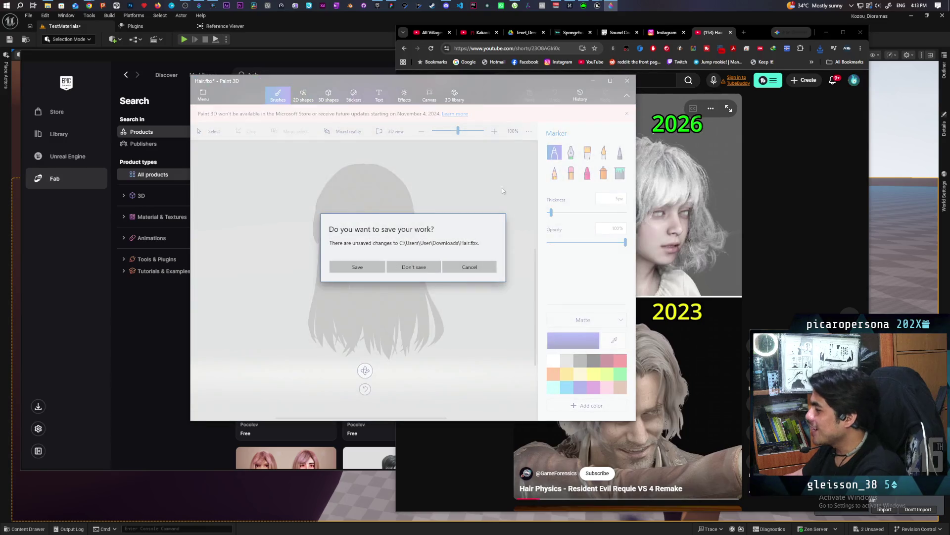
left_click(414, 268)
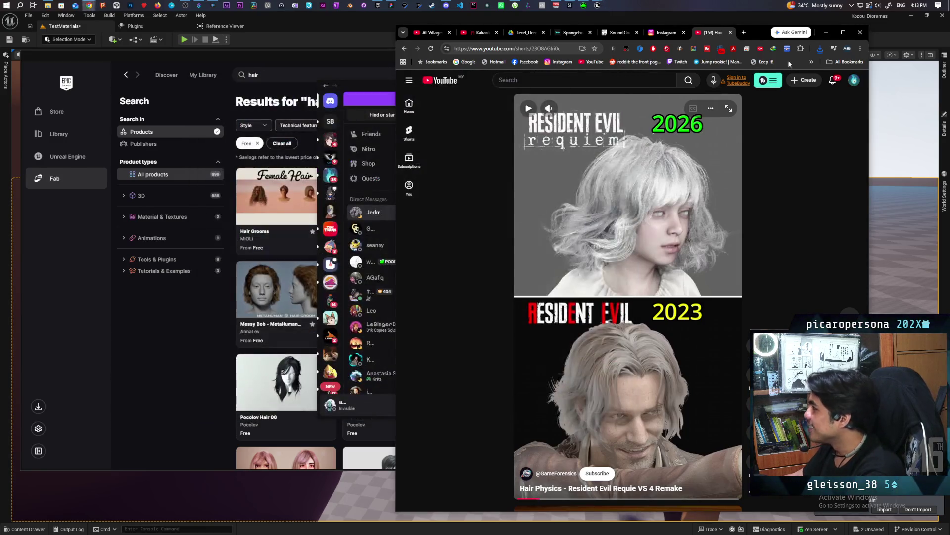
left_click(819, 48)
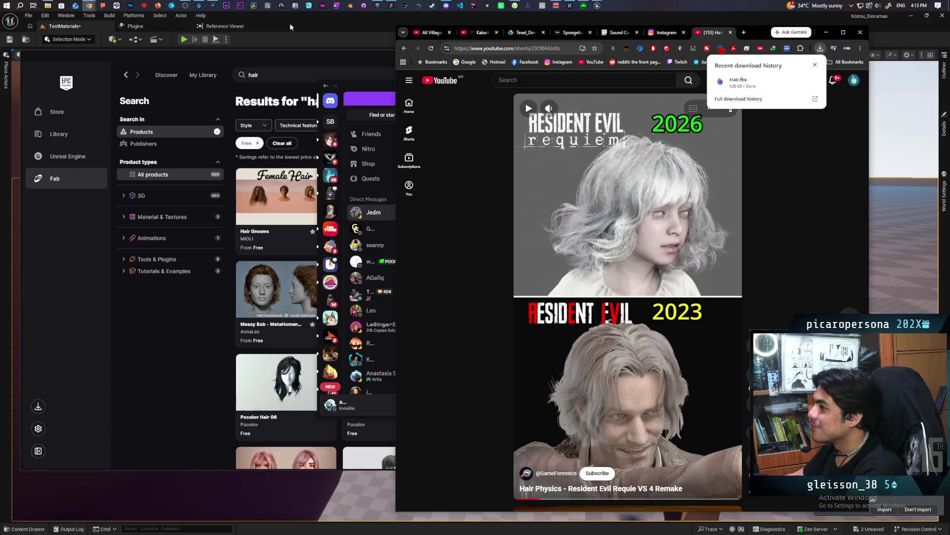
Import Hair.fbx from Chrome's downloads into the TestMaterials folder as a static mesh
left_click(285, 29)
left_click(26, 528)
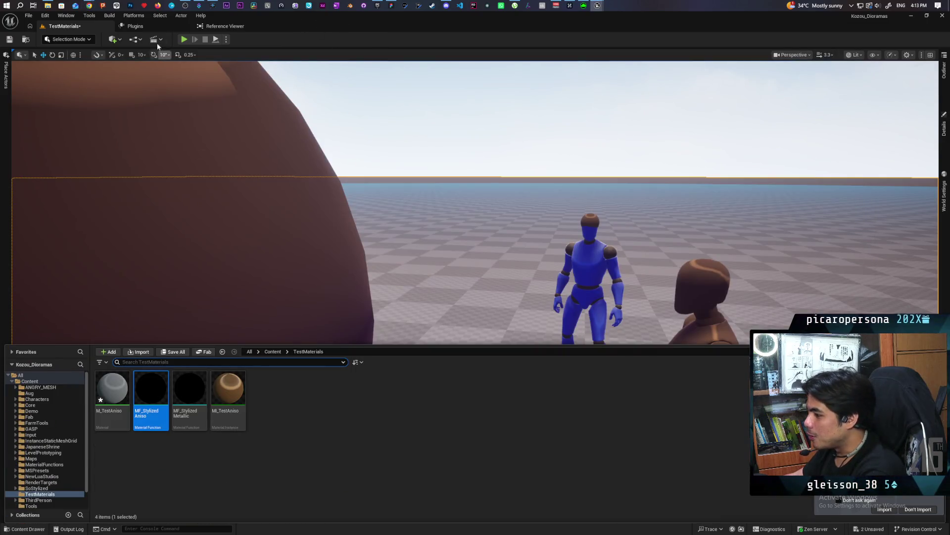
mouse_move(90, 7)
left_click(638, 40)
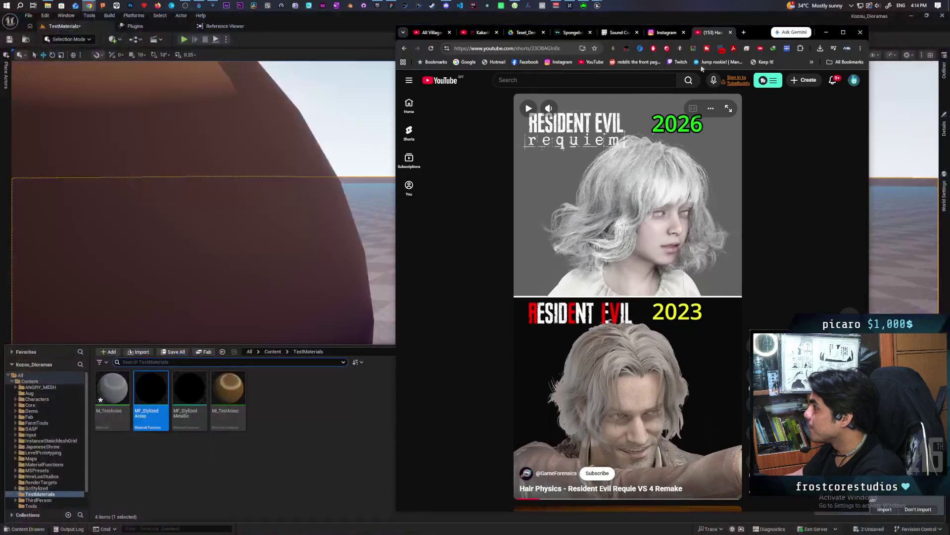
left_click(821, 50)
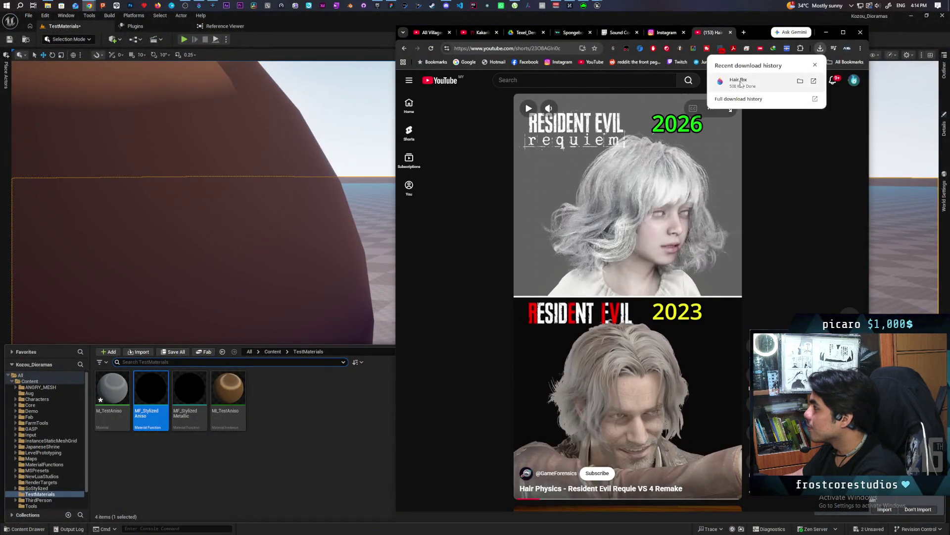
left_click_drag(358, 427, 302, 445)
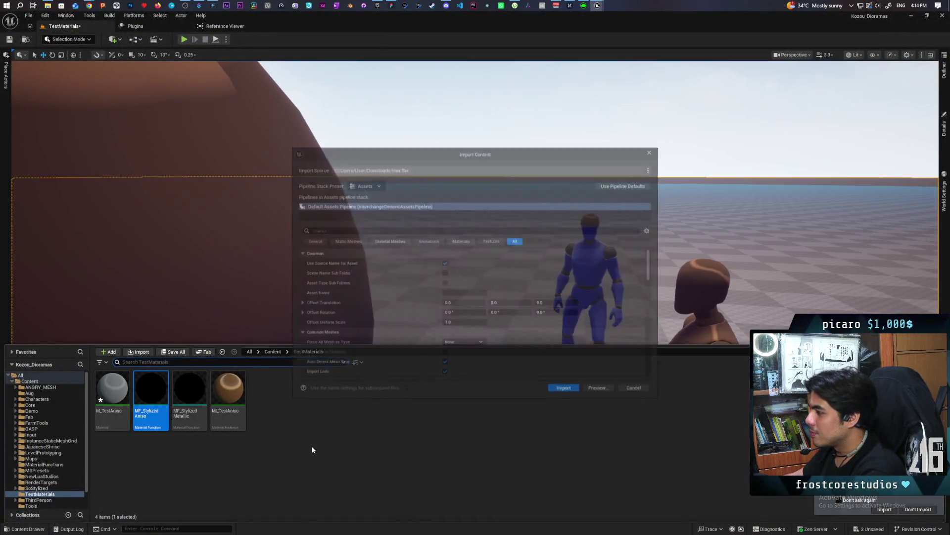
left_click(573, 393)
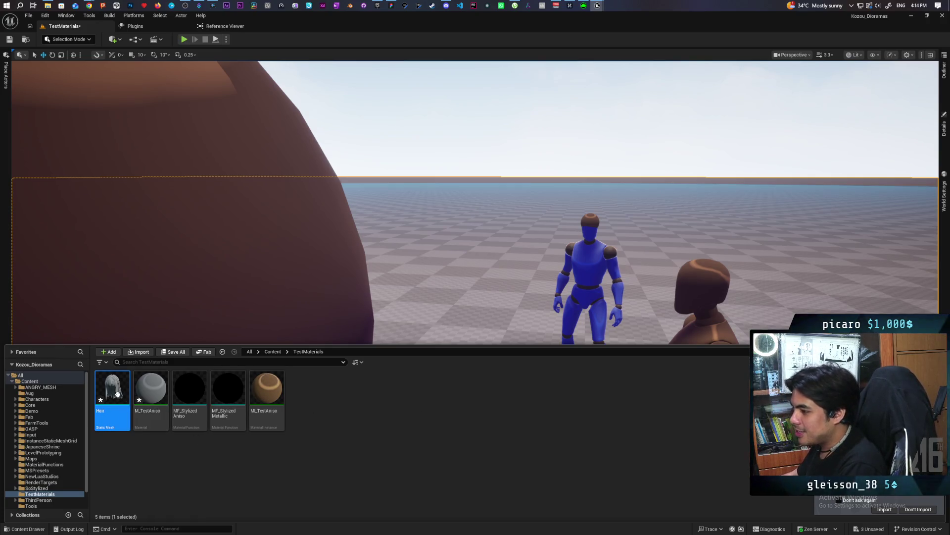
Save all changes with Ctrl+Shift+S and select the blue mannequin character
mouse_move(116, 391)
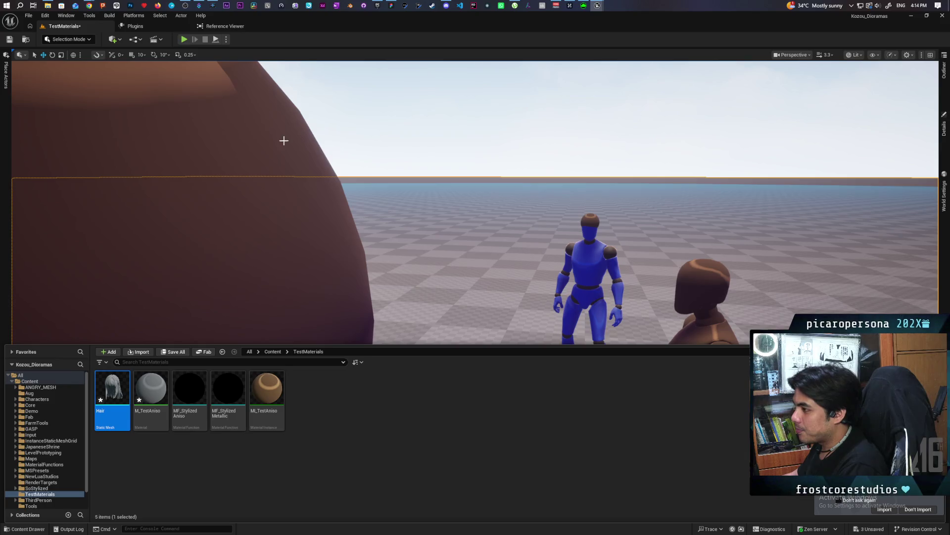
key("ctrl+shift+s")
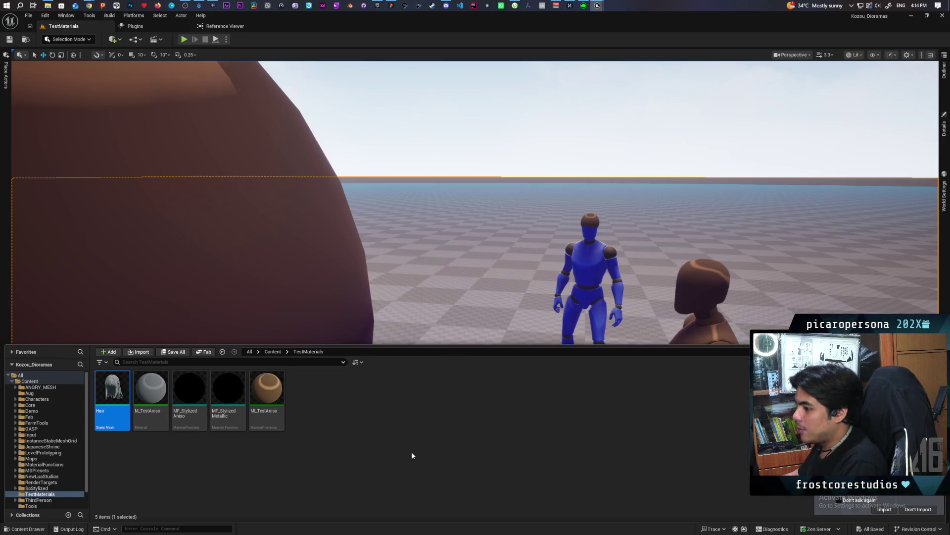
left_click(623, 285)
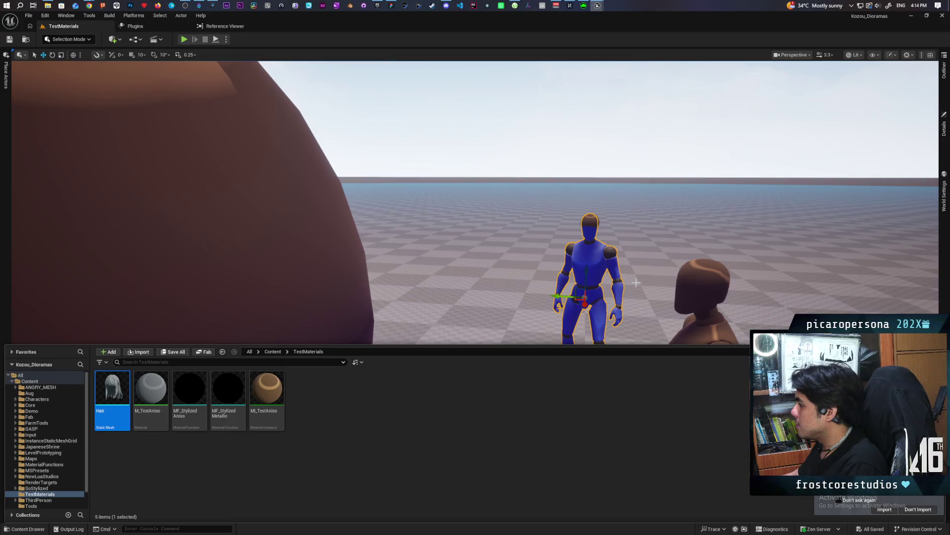
Edit BP_ThirdPersonCharacter from the Outliner and select its Mesh component in the Viewport
left_click(945, 130)
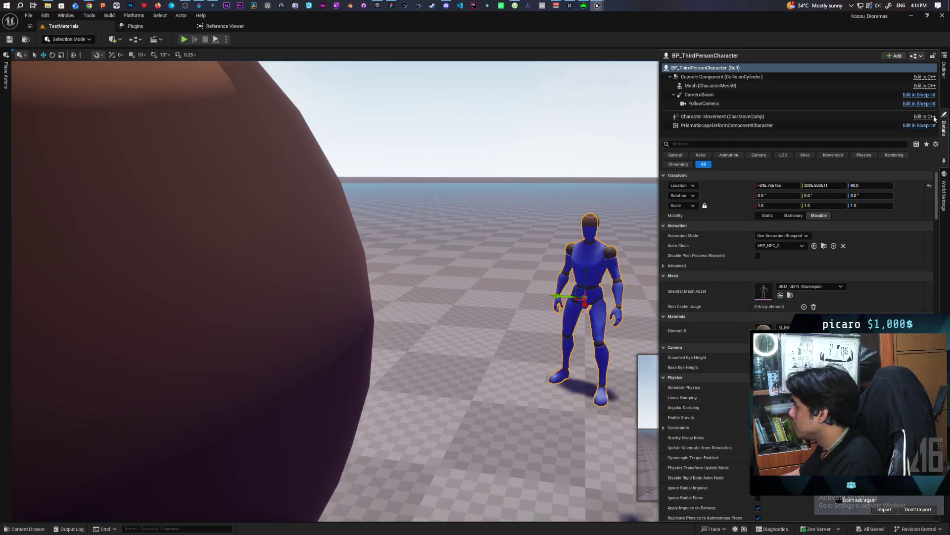
left_click(943, 73)
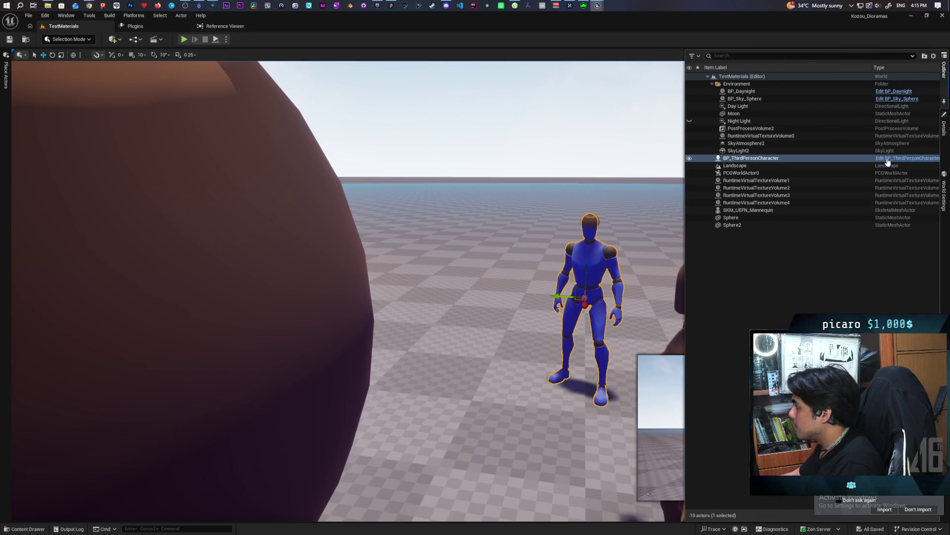
left_click(888, 159)
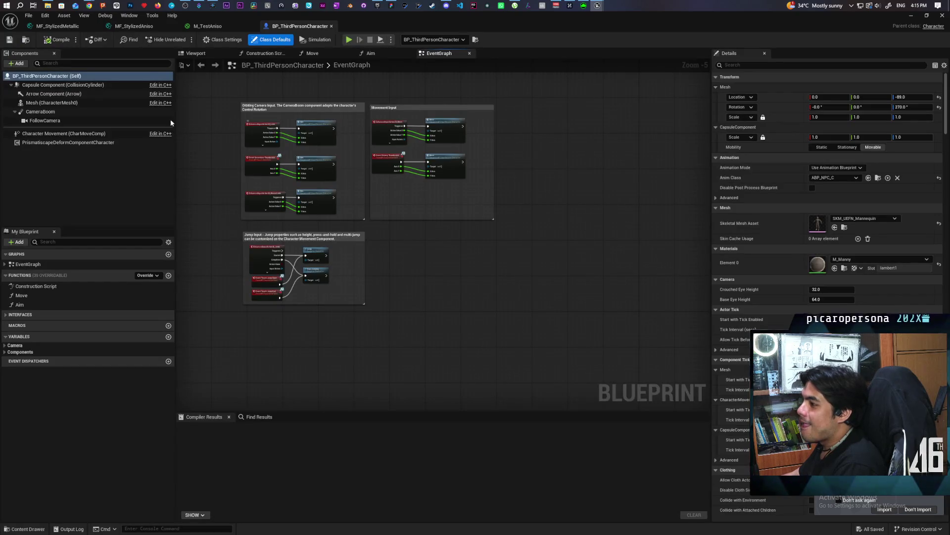
left_click(196, 55)
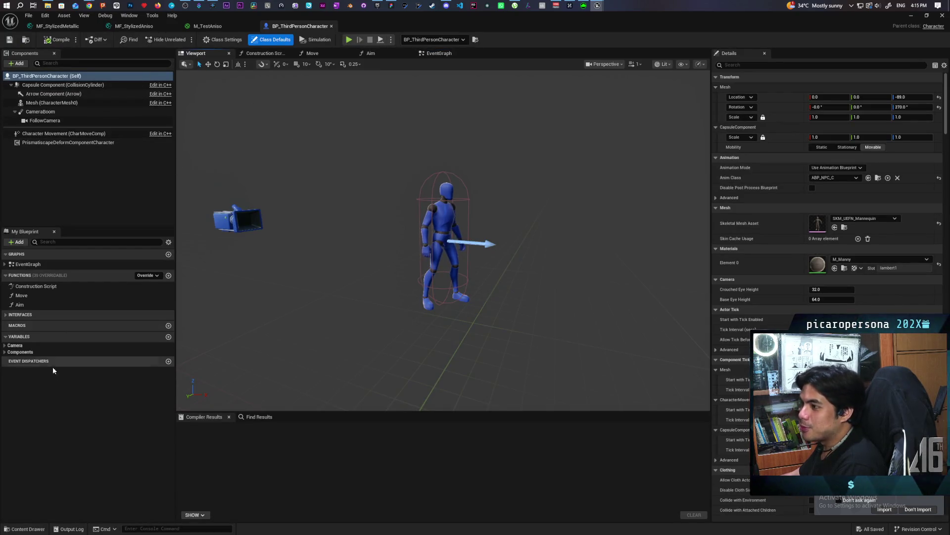
left_click(41, 103)
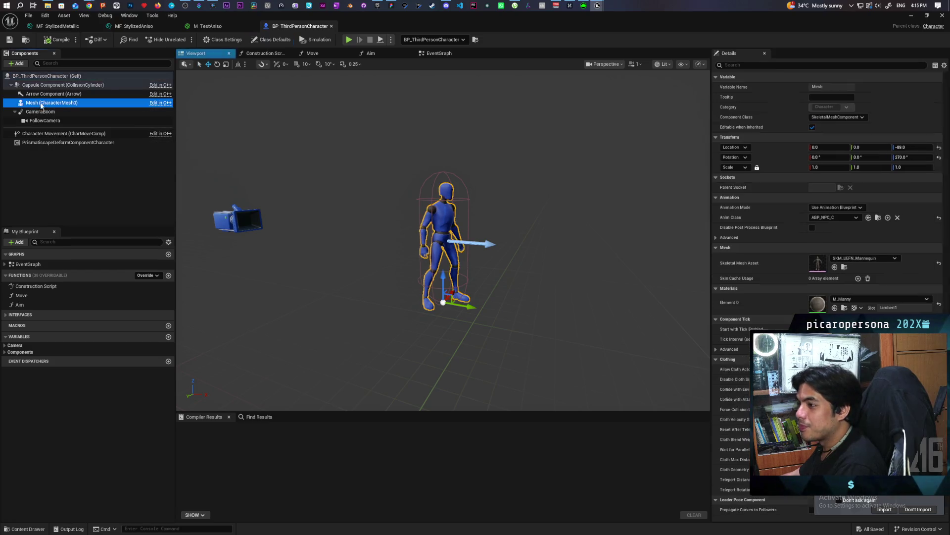
Add a Static Mesh component named Hair using the Hair mesh under Mesh
left_click(17, 64)
type("static")
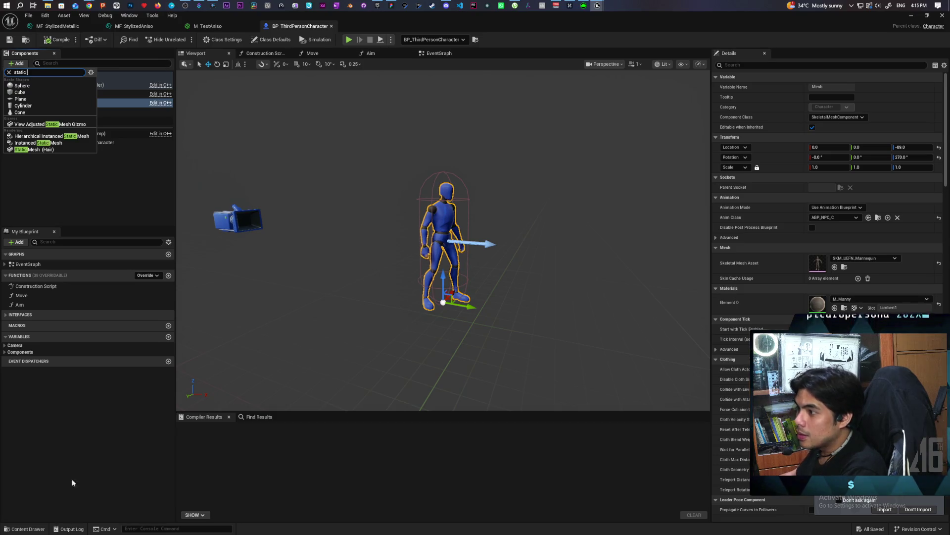
left_click(55, 147)
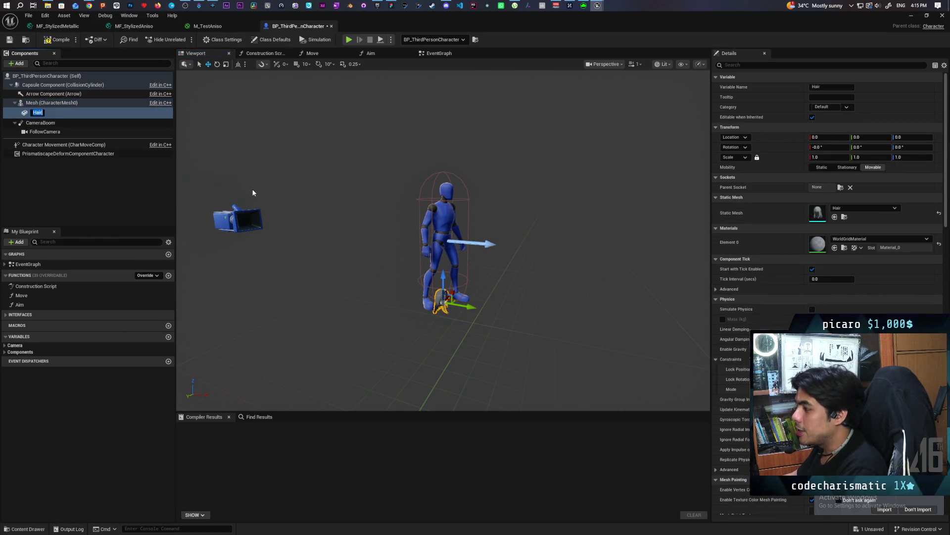
key("Return")
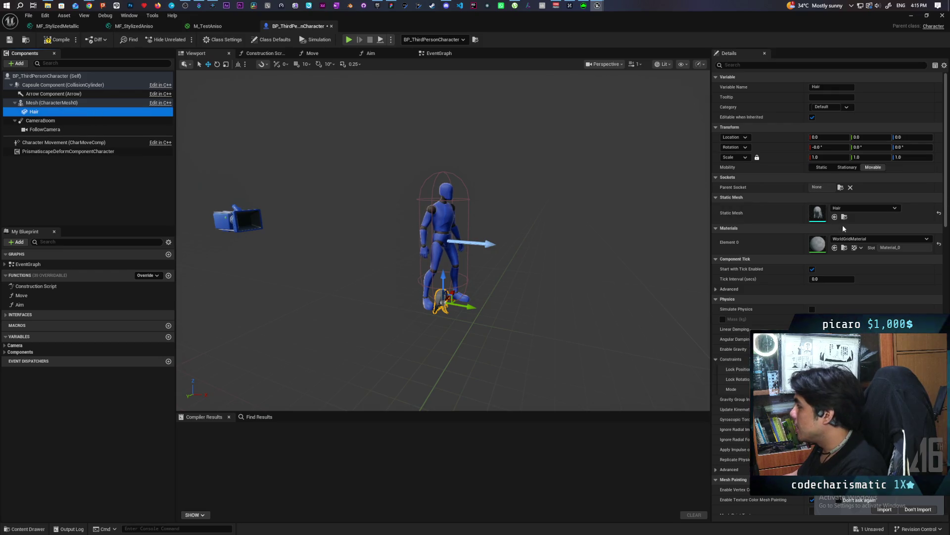
Set the Hair component's Parent Socket to the head bone
left_click(840, 187)
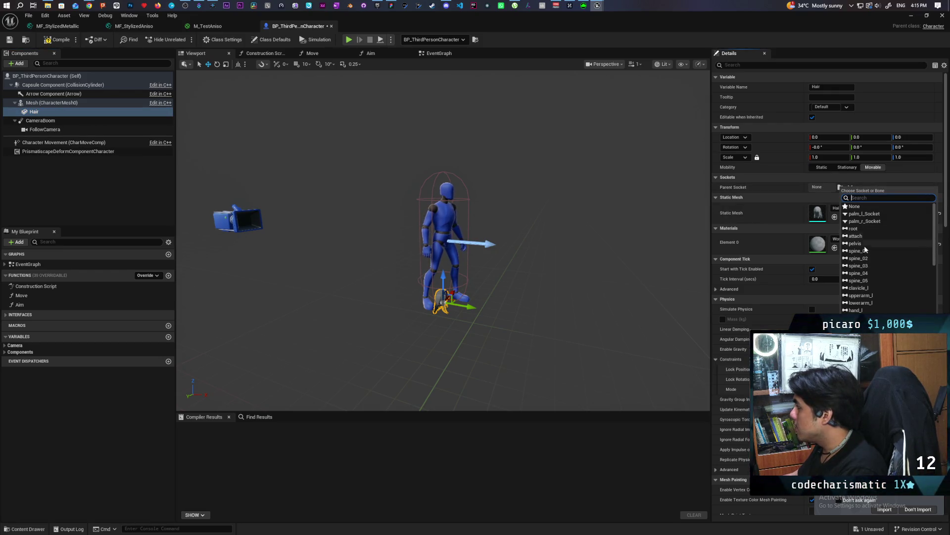
scroll(886, 258, "down", 10)
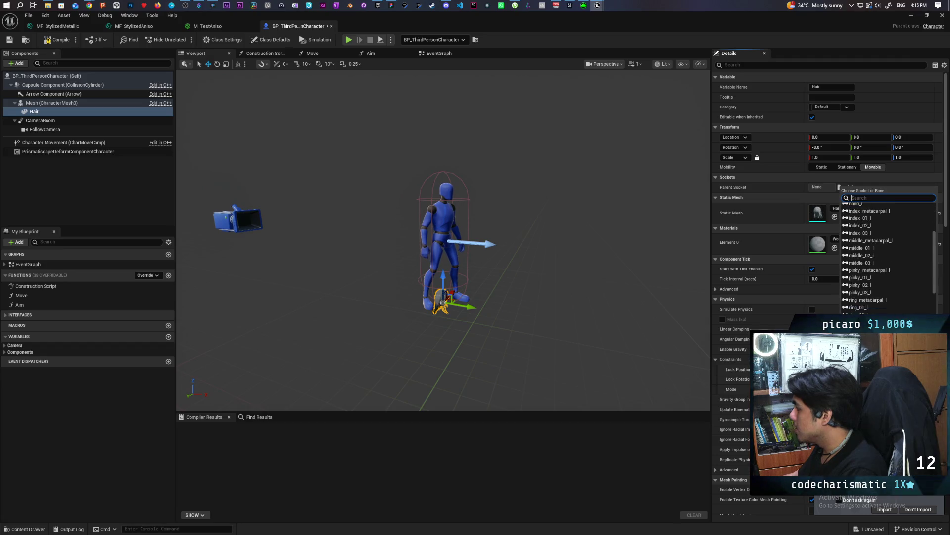
scroll(886, 258, "down", 1)
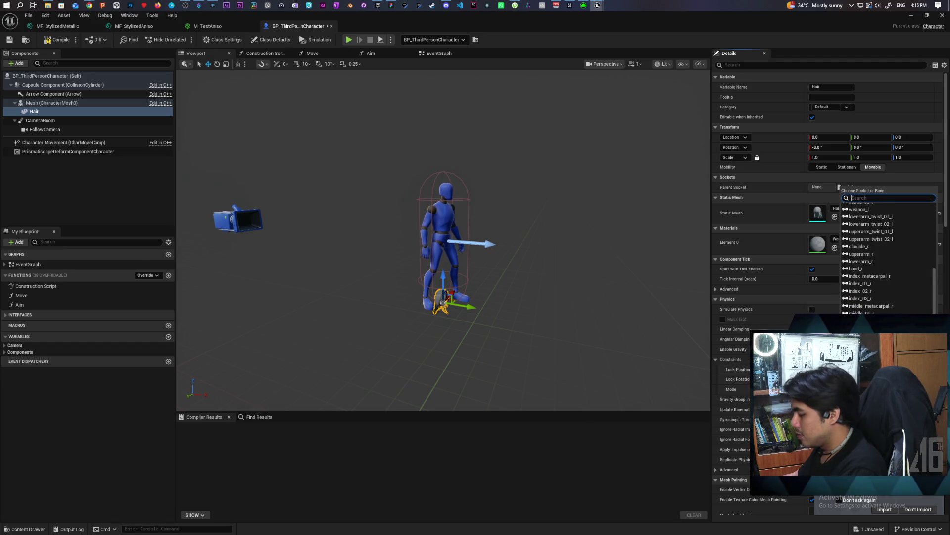
type("he")
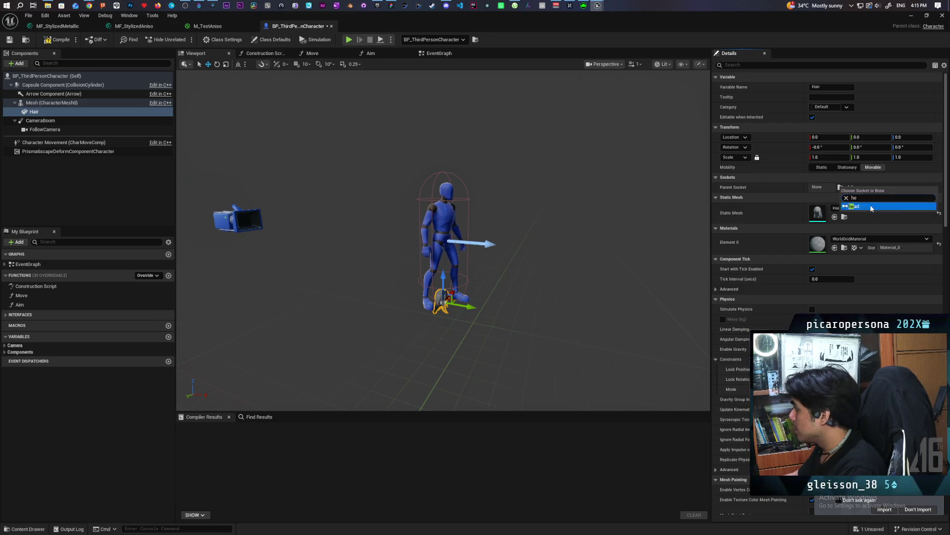
left_click(870, 204)
scroll(434, 168, "up", 4)
scroll(434, 168, "down", 3)
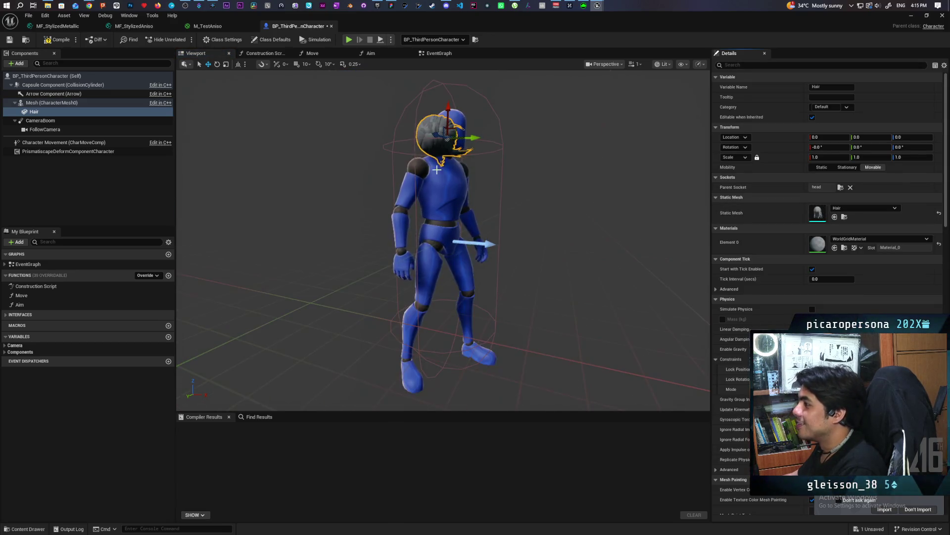
Rotate the hair, entering 45 for X rotation and tilting pitch to about -90 degrees
mouse_move(544, 168)
left_mouse_down()
mouse_move(560, 188)
mouse_move(574, 149)
mouse_move(495, 173)
left_mouse_up()
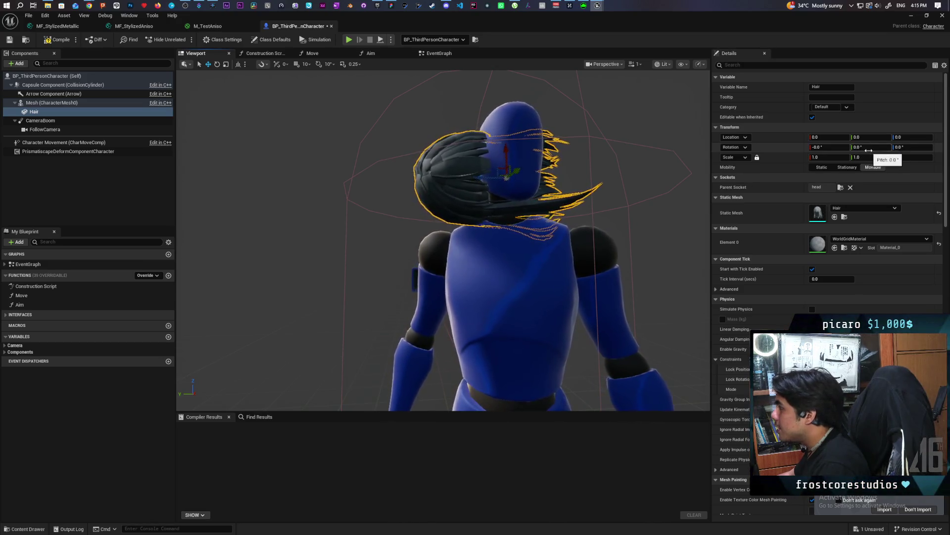
left_click(828, 147)
type("45")
key("Return")
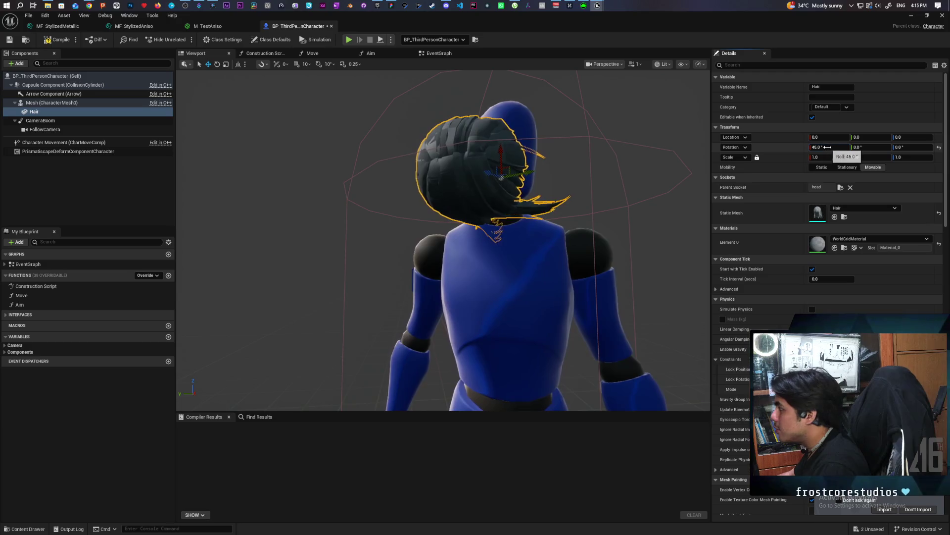
type("0")
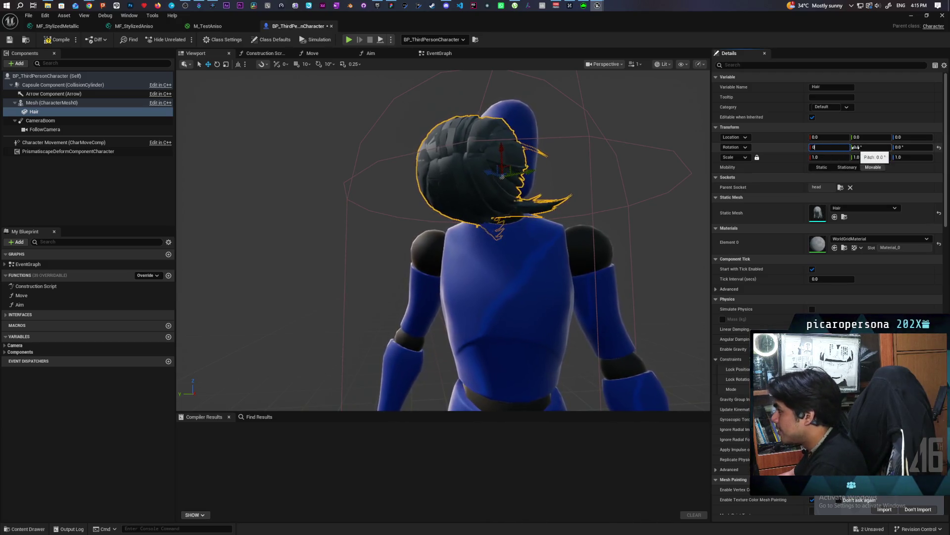
mouse_move(854, 147)
left_mouse_down()
mouse_move(815, 147)
mouse_move(879, 147)
left_mouse_up()
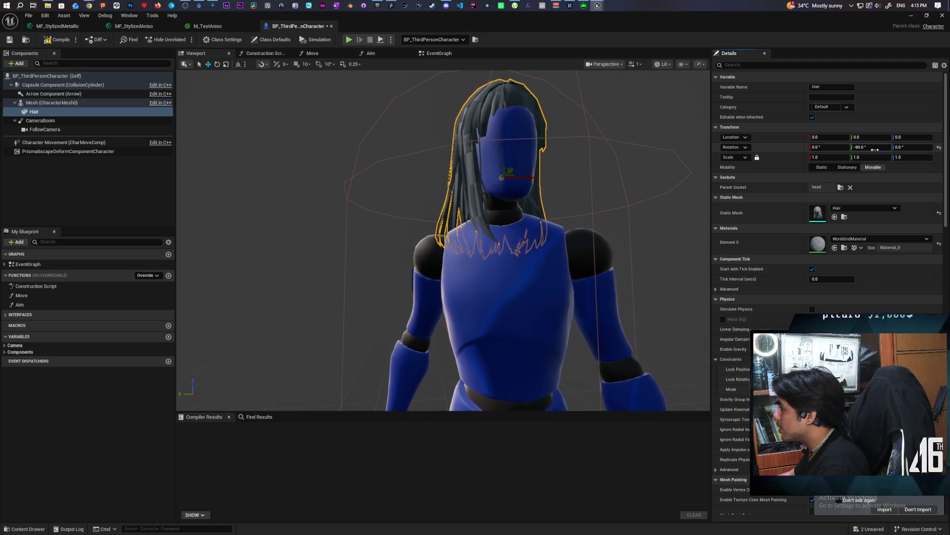
Try location offsets for the hair, undoing back to an X location of -2.0
mouse_move(508, 175)
left_mouse_down()
mouse_move(516, 140)
mouse_move(543, 174)
left_mouse_up()
key("ctrl+z")
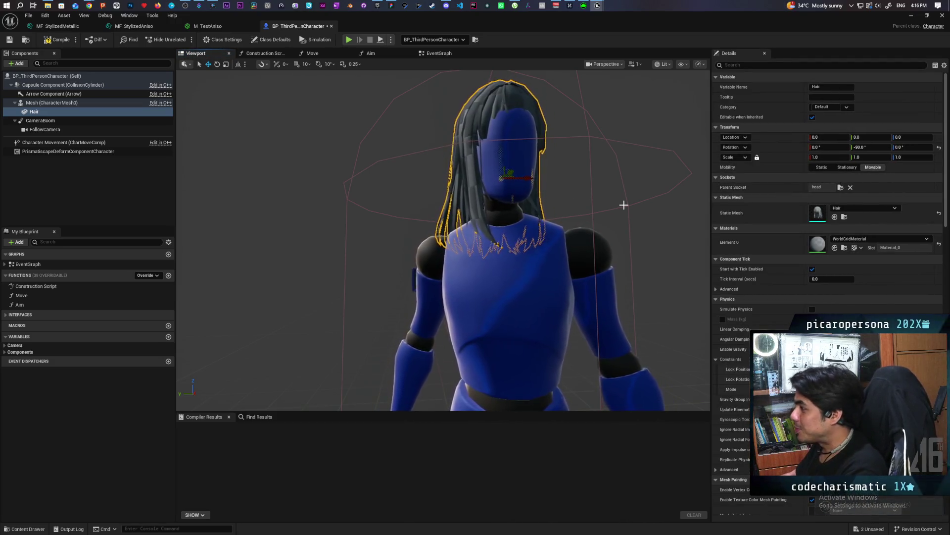
scroll(623, 204, "down", 5)
scroll(564, 248, "up", 3)
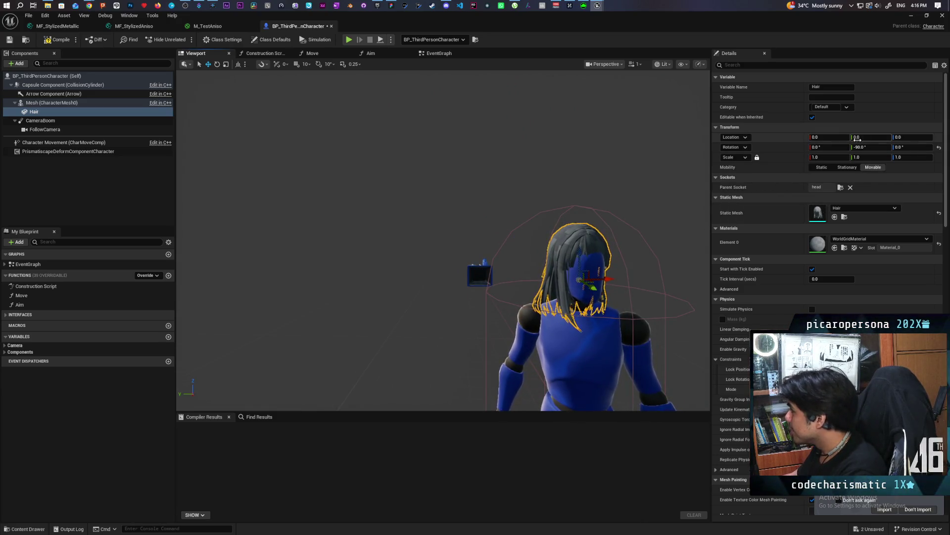
left_click_drag(858, 139, 862, 139)
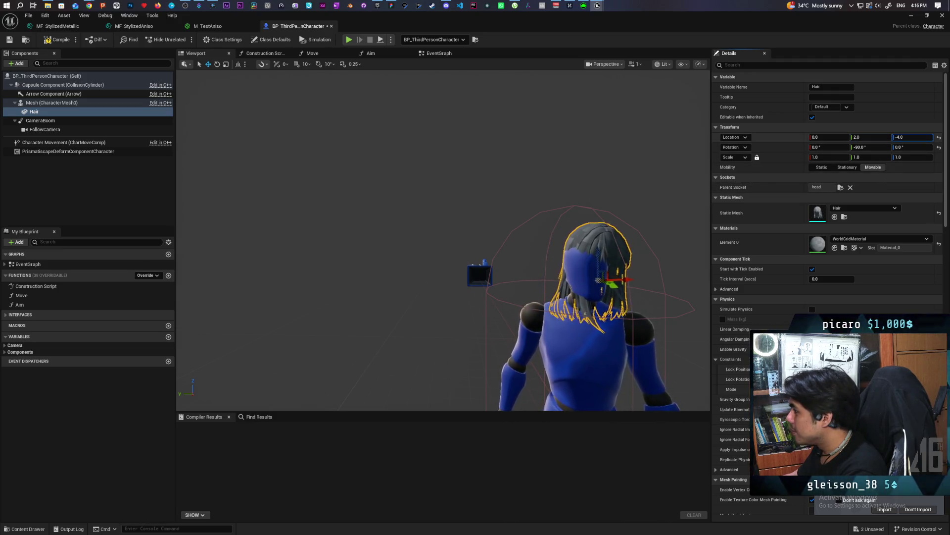
key("ctrl+z")
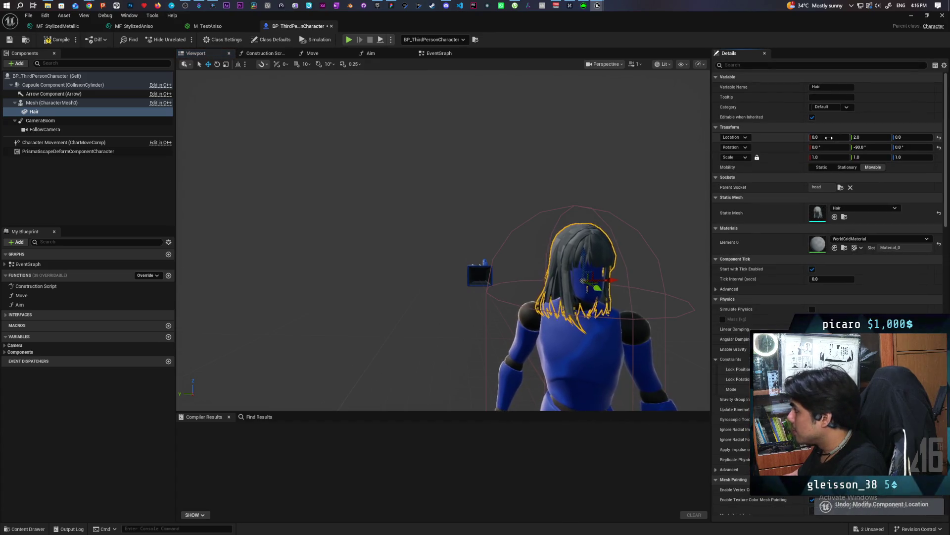
key("ctrl+z")
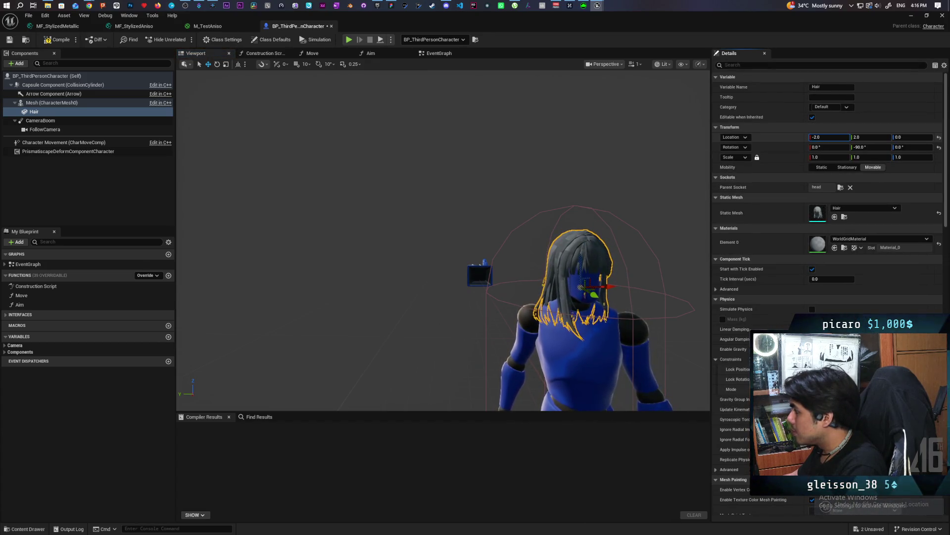
Scale the hair uniformly to 0.9 and nudge it to fit the head
left_click(828, 157)
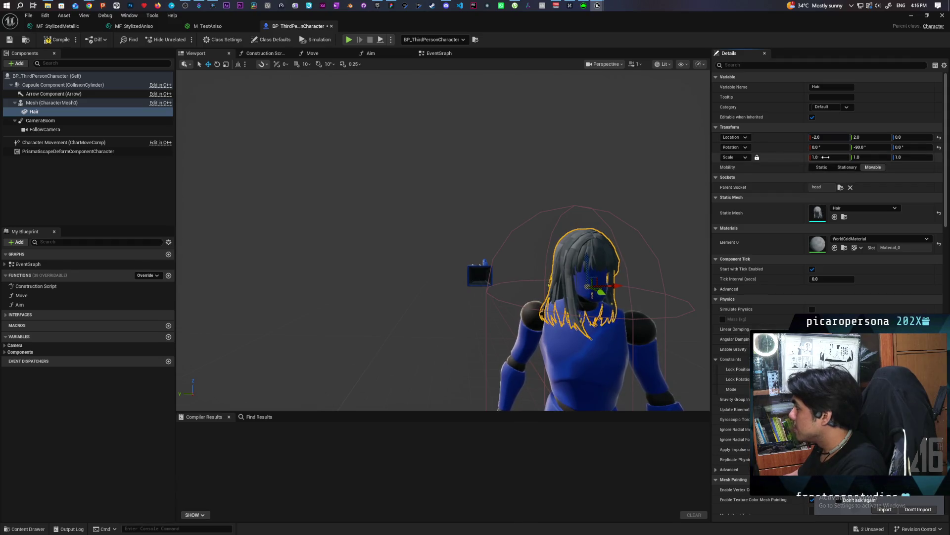
type("0.9")
key("Return")
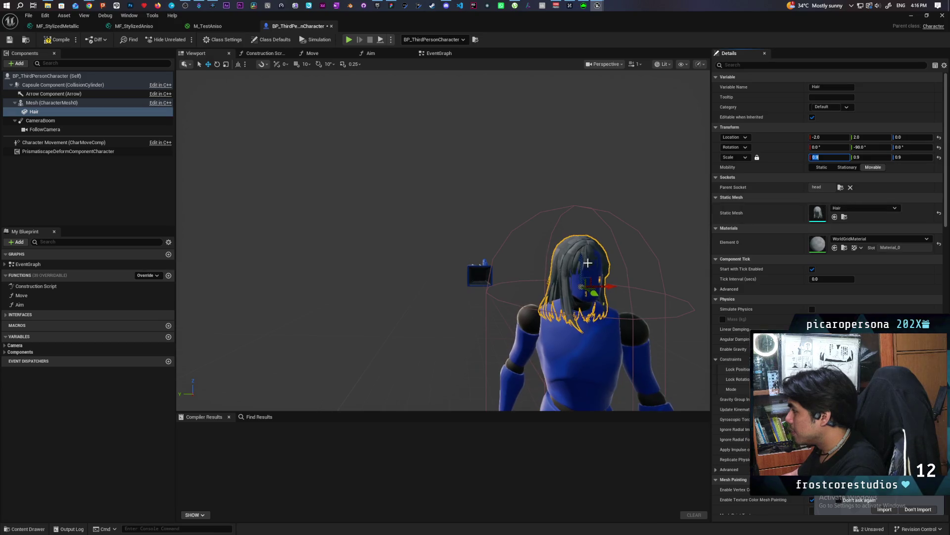
left_click_drag(582, 263, 581, 259)
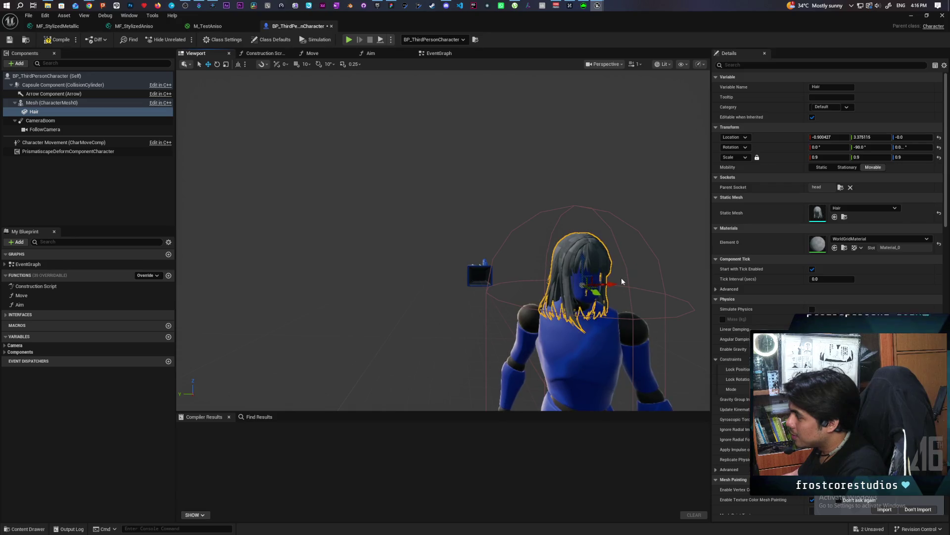
left_click(595, 164)
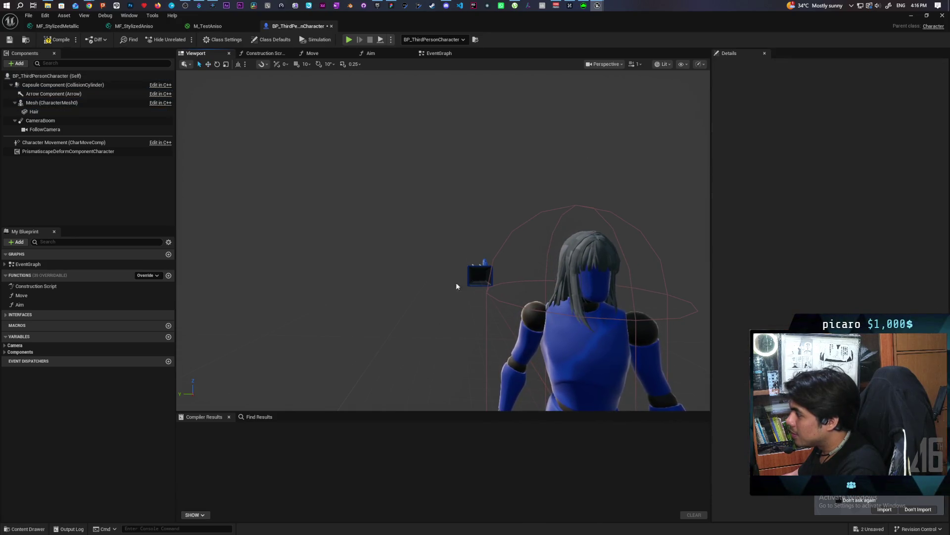
Assign the MI_TestAniso material instance from TestMaterials to the Hair's Element 0 slot
left_click(15, 526)
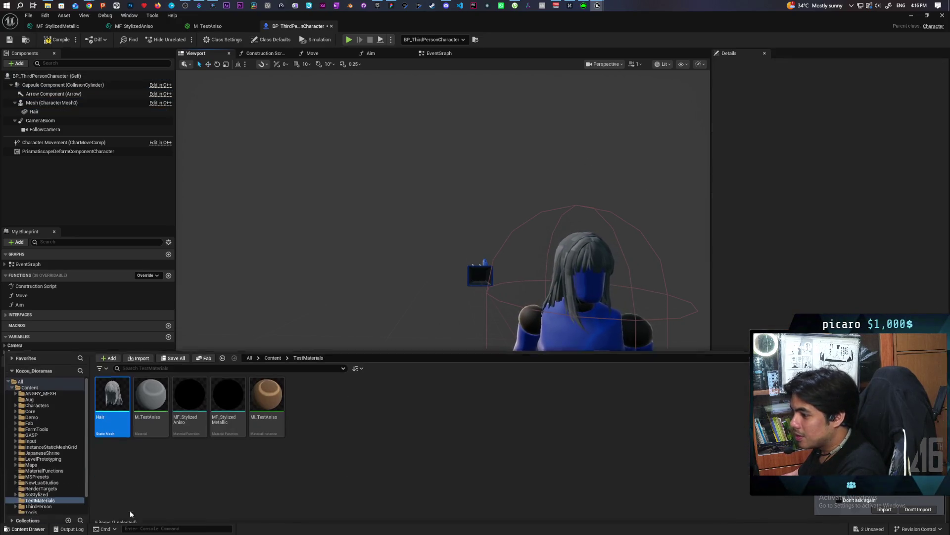
left_click(267, 393)
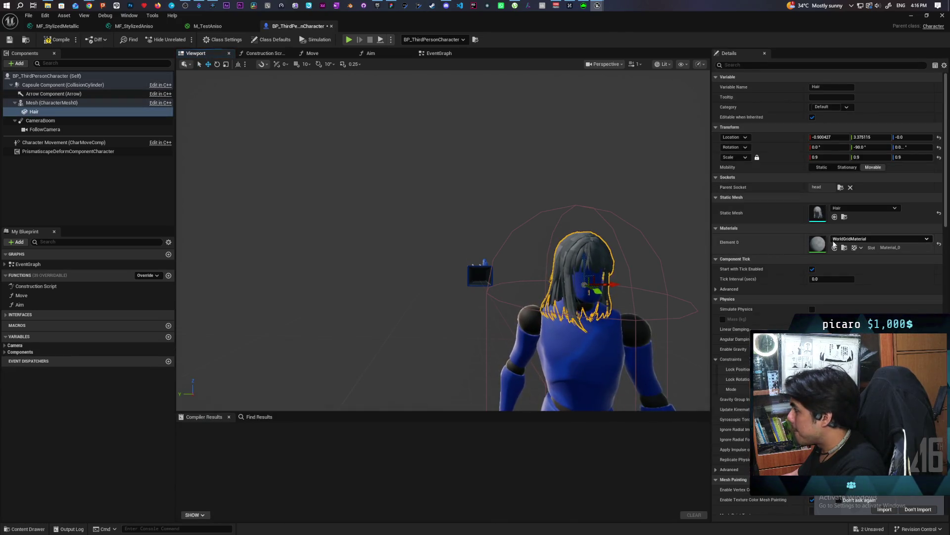
left_click_drag(633, 248, 525, 250)
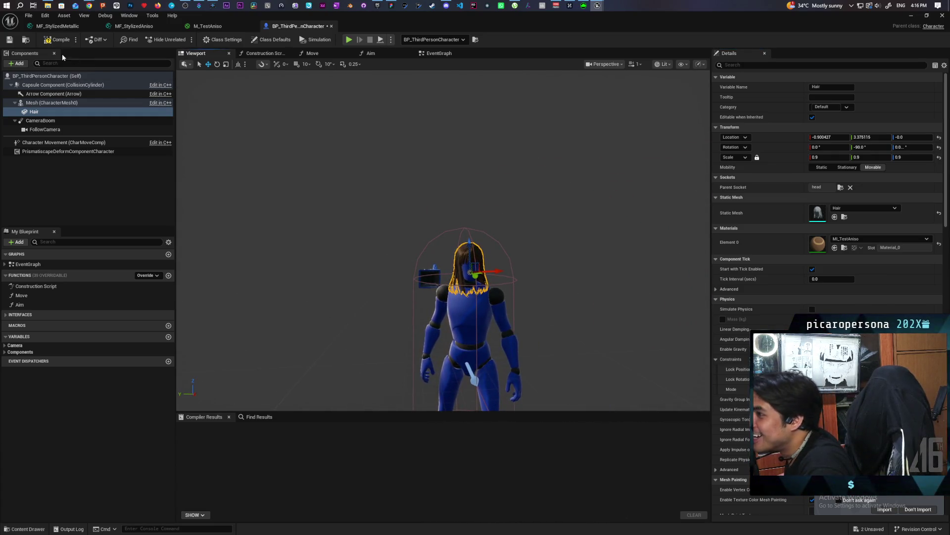
left_click(62, 26)
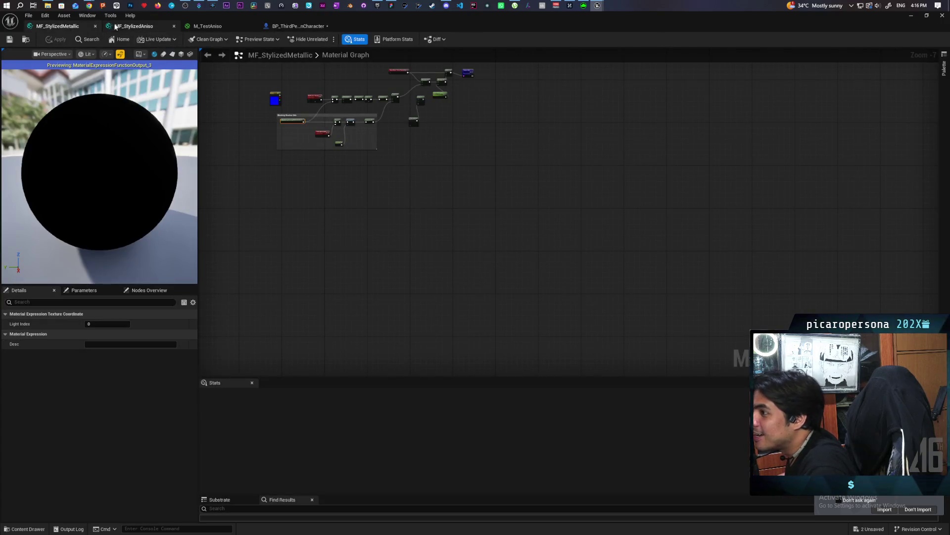
Fly to the character, Play From Here, walk around watching the hair, then stop
left_click(913, 18)
mouse_move(643, 203)
left_mouse_down()
mouse_move(634, 159)
mouse_move(693, 203)
mouse_move(603, 215)
left_mouse_up()
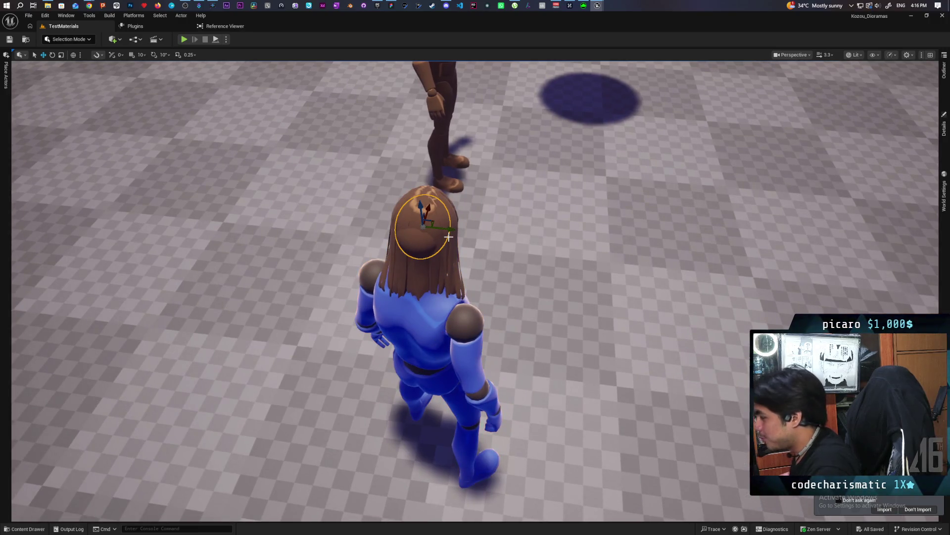
mouse_move(501, 227)
left_mouse_down()
mouse_move(490, 198)
mouse_move(495, 233)
mouse_move(445, 231)
mouse_move(440, 210)
mouse_move(570, 256)
left_mouse_up()
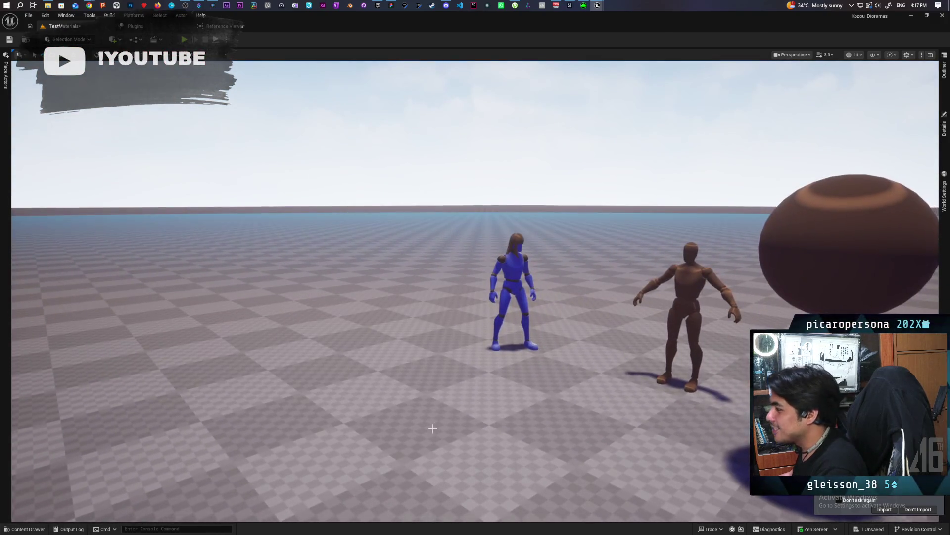
right_click(432, 428)
left_click(486, 418)
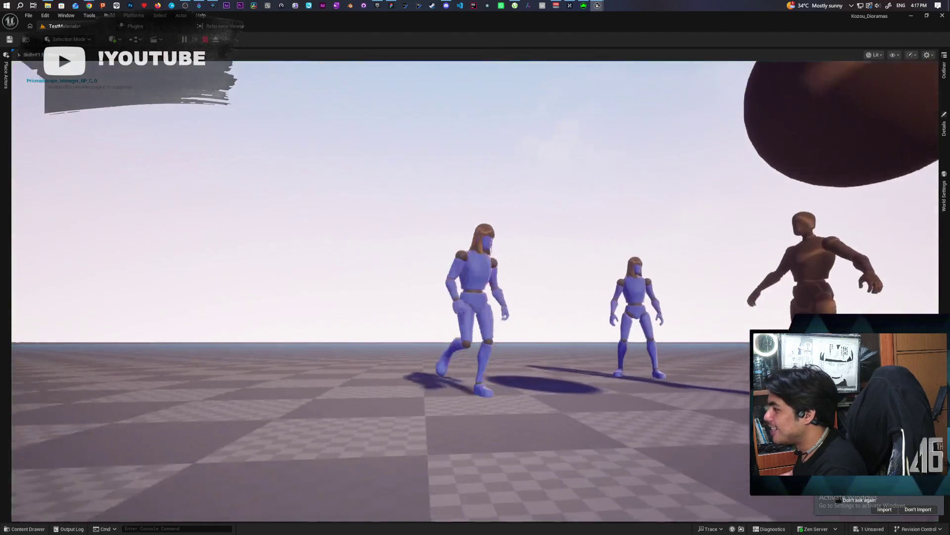
key("w")
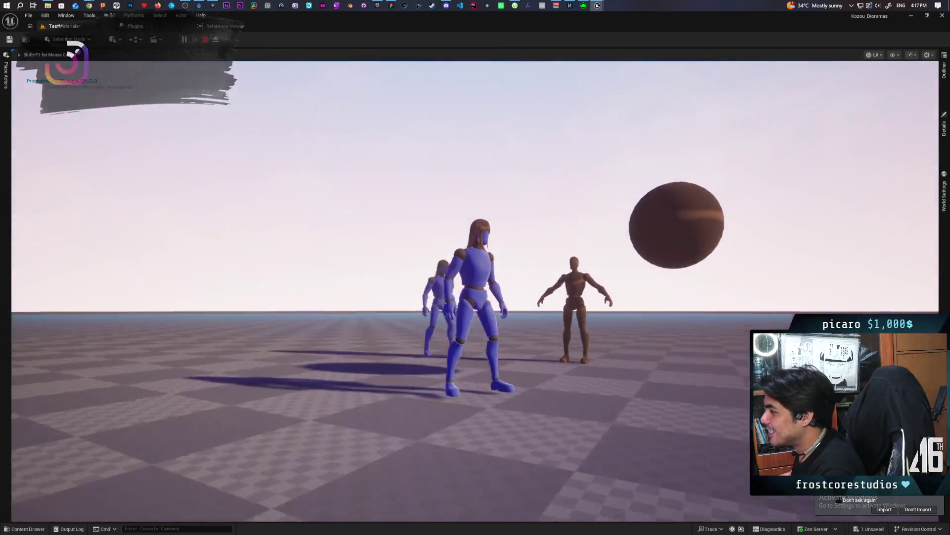
key("w")
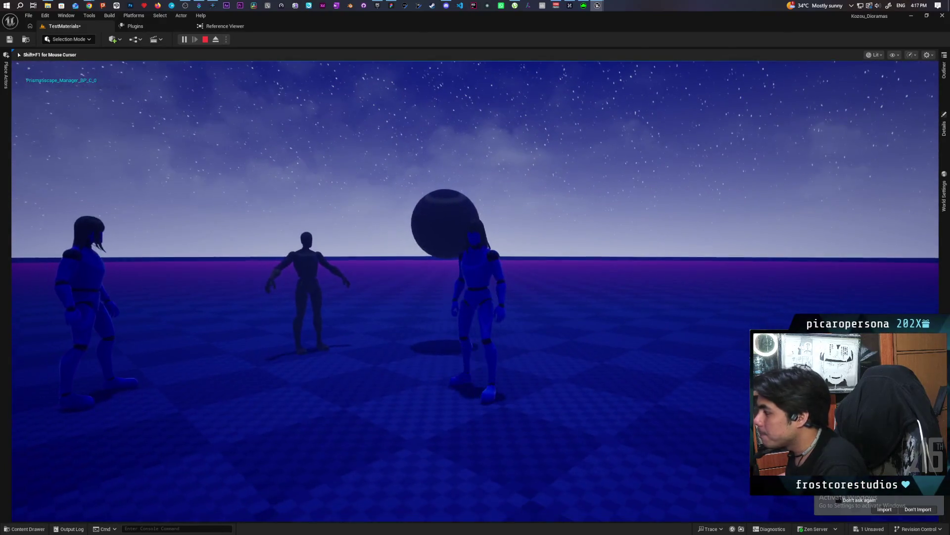
key("Escape")
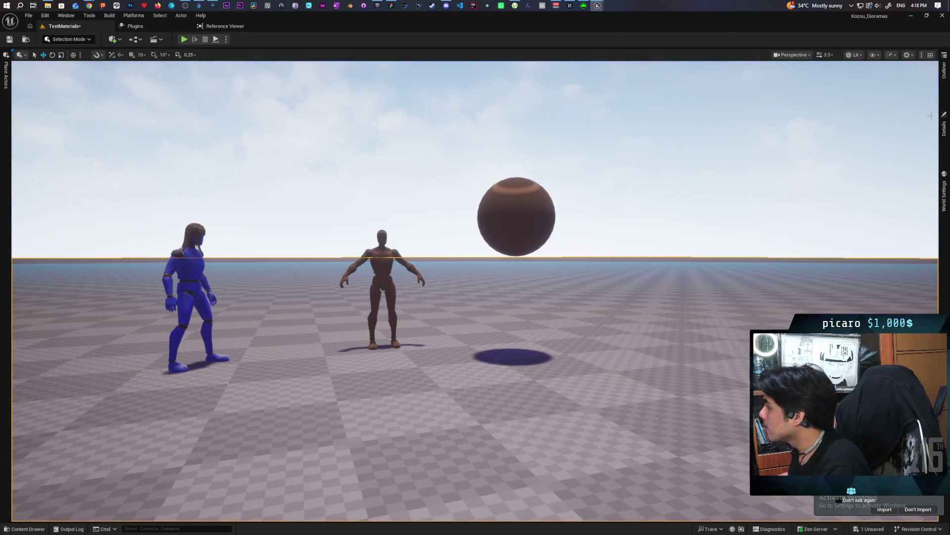
Inspect BP_Daynight's C_InGameClock settings, then Play From Here on the landscape
left_click(946, 81)
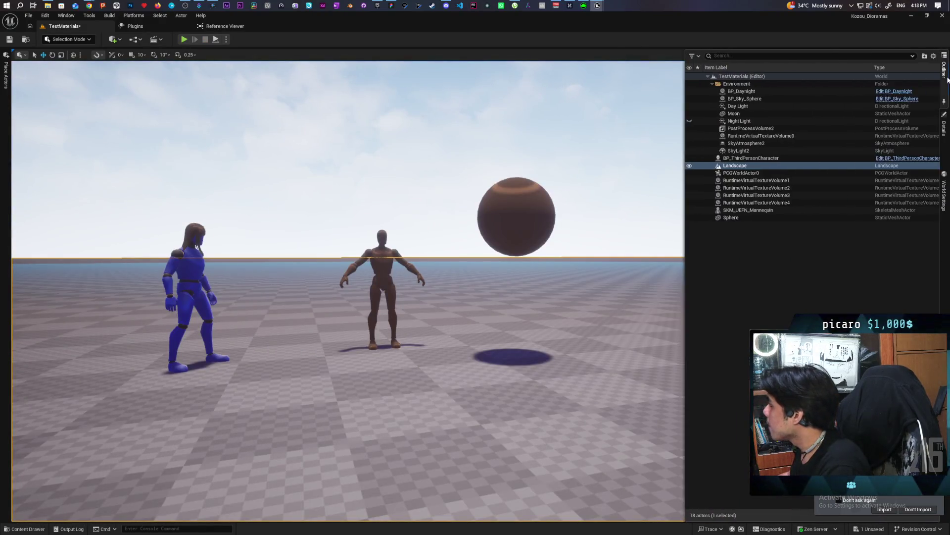
left_click(751, 92)
left_click(944, 130)
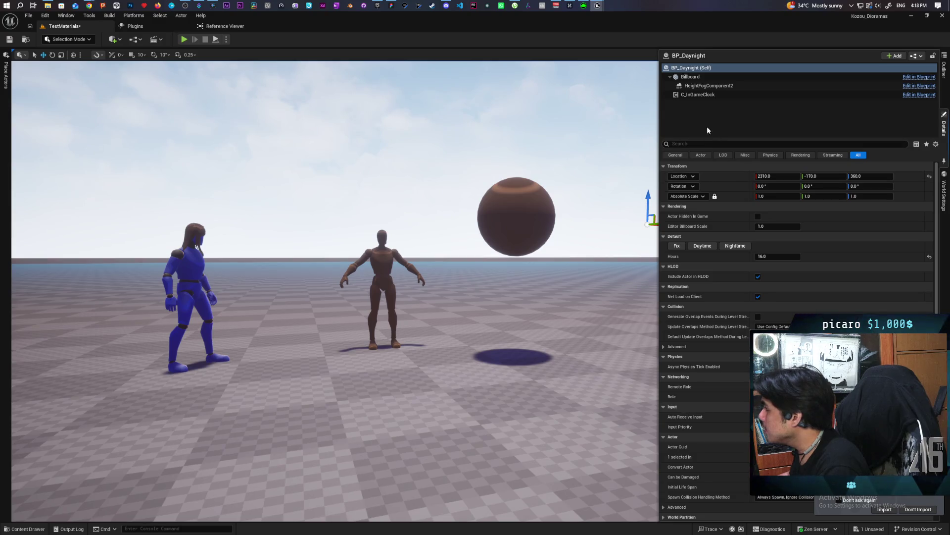
left_click(700, 95)
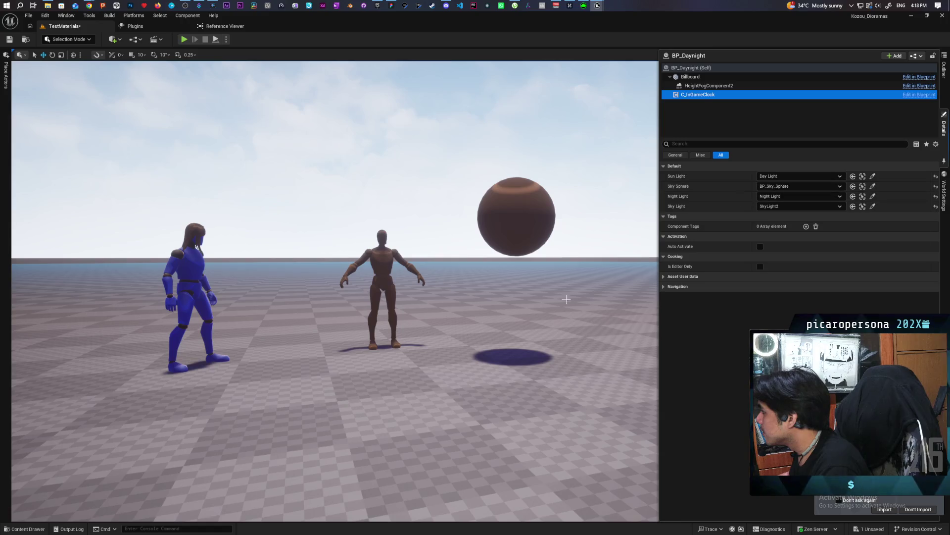
right_click(294, 403)
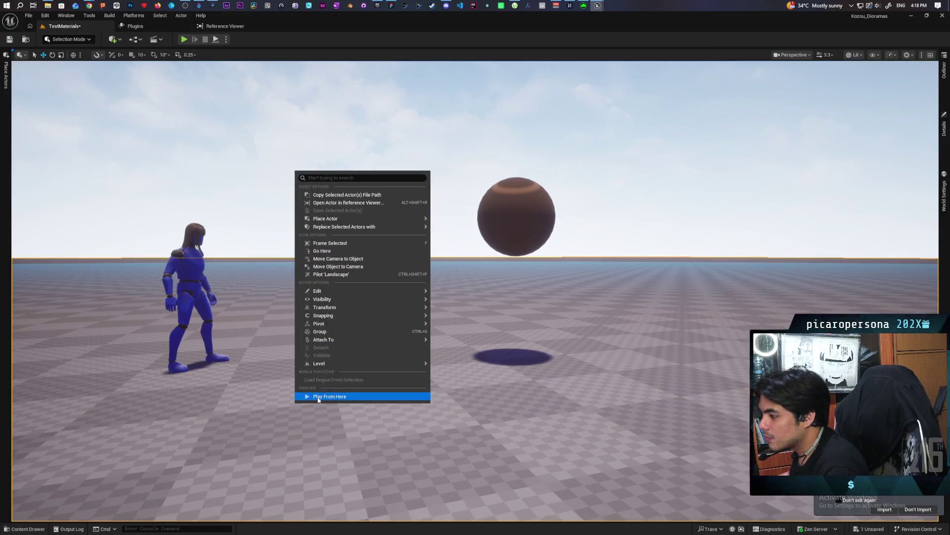
left_click(317, 398)
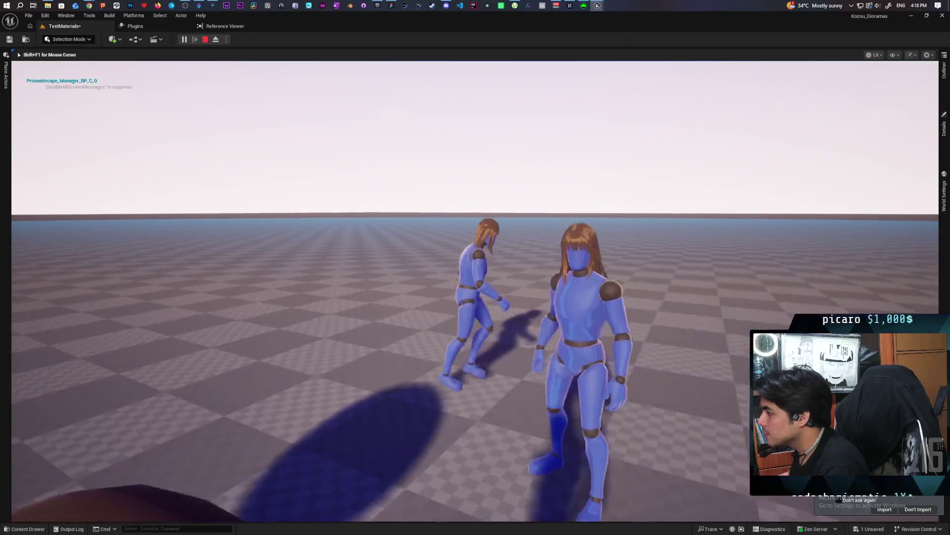